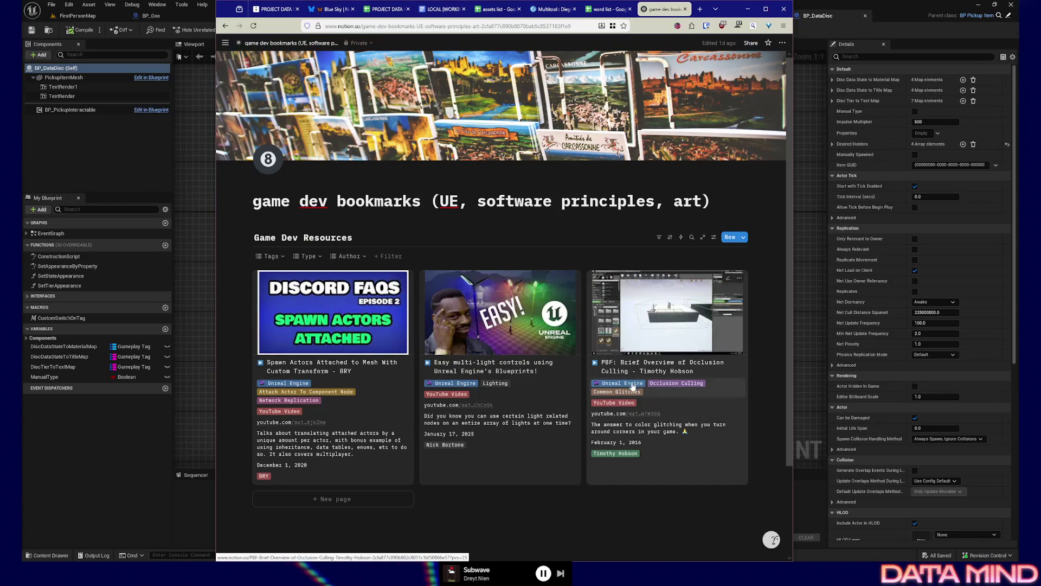
Step: Browse the gallery's tag filter options without applying any tag
click(280, 260)
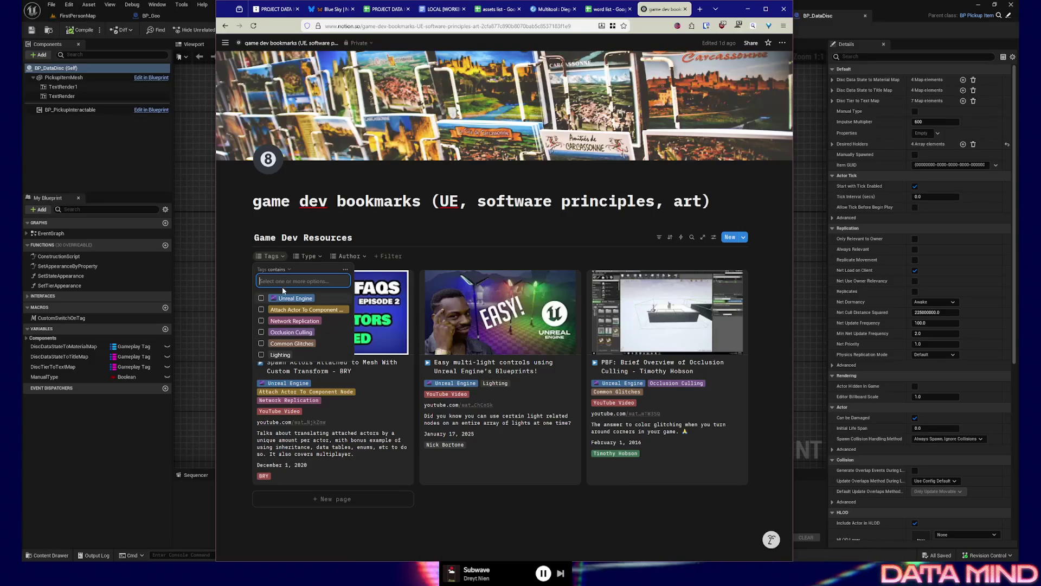
text(attach)
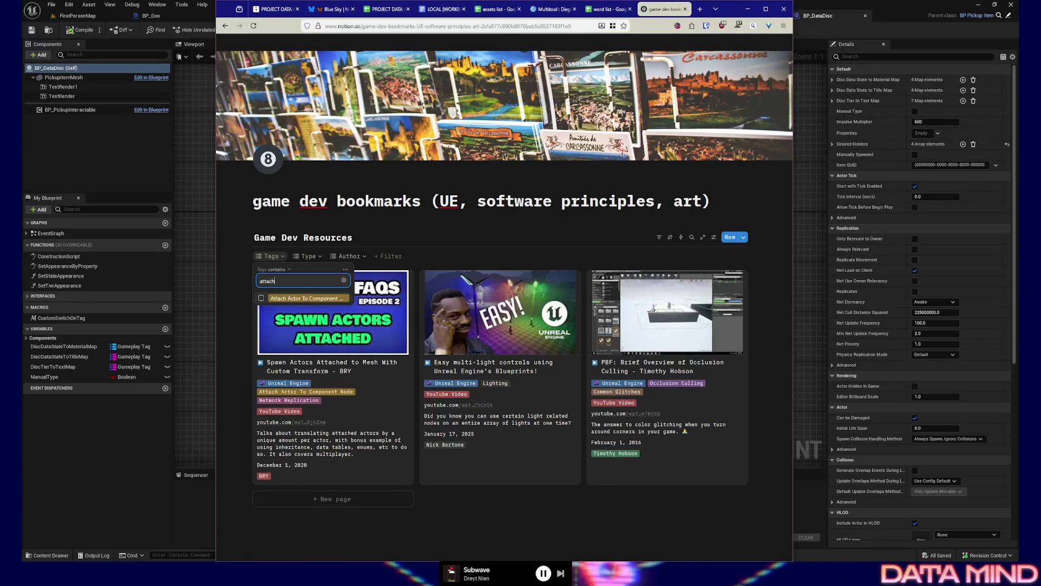
key(BackSpace)
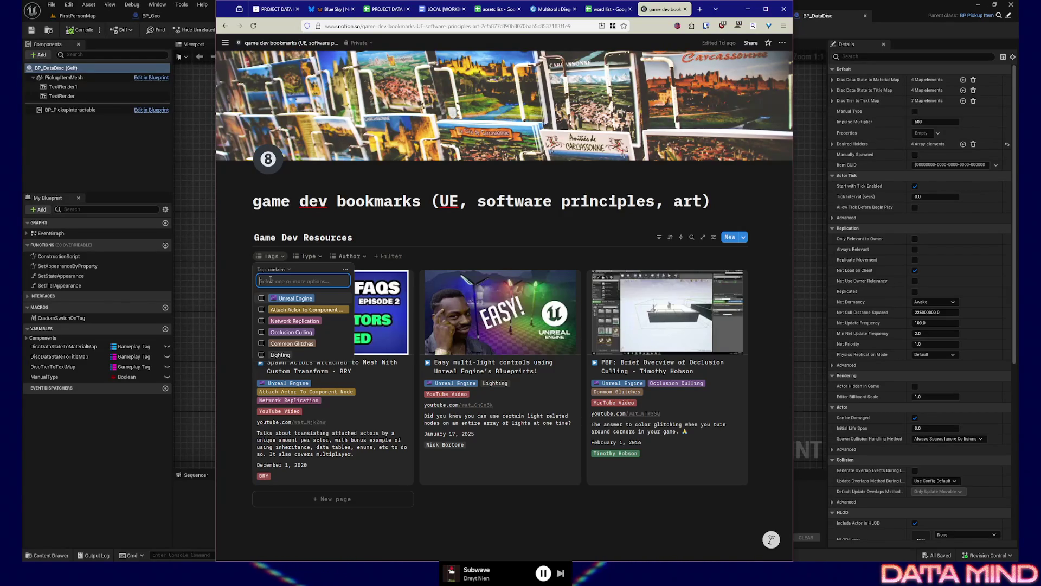
click(297, 258)
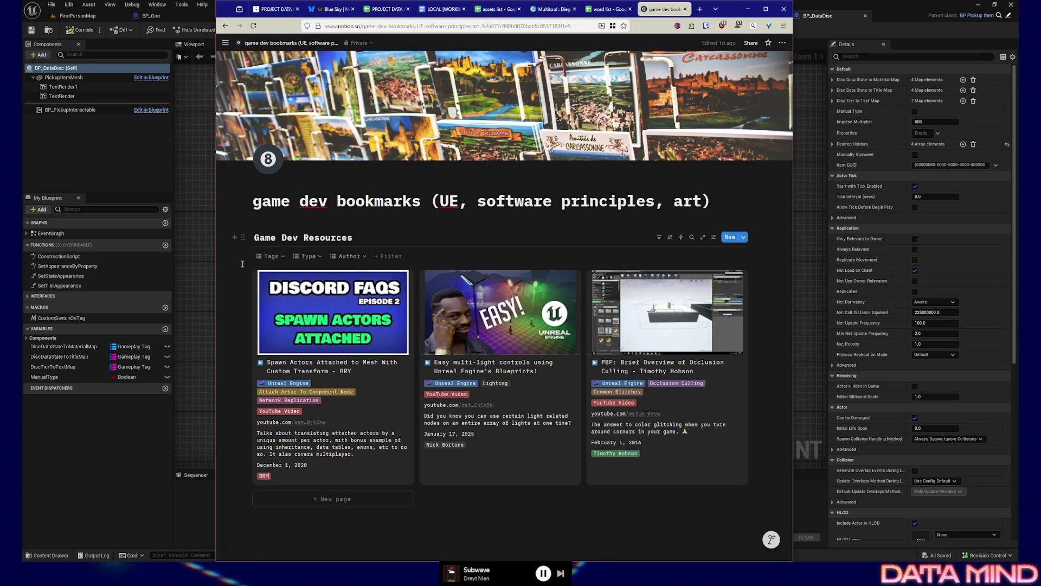
Step: Try the YouTube Video type filter and check the author options, then switch to the tldraw board
click(320, 257)
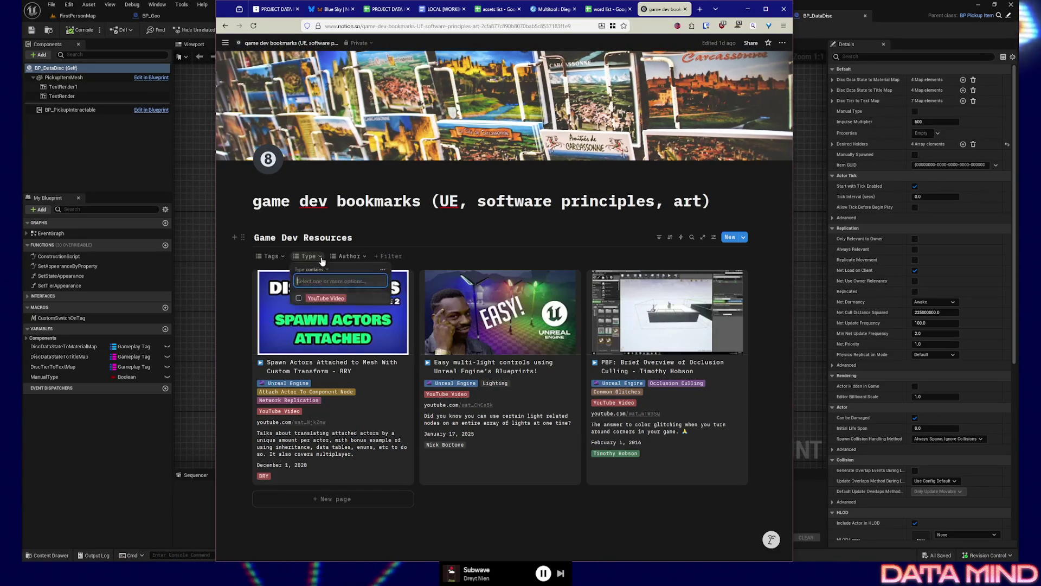
click(299, 299)
click(298, 299)
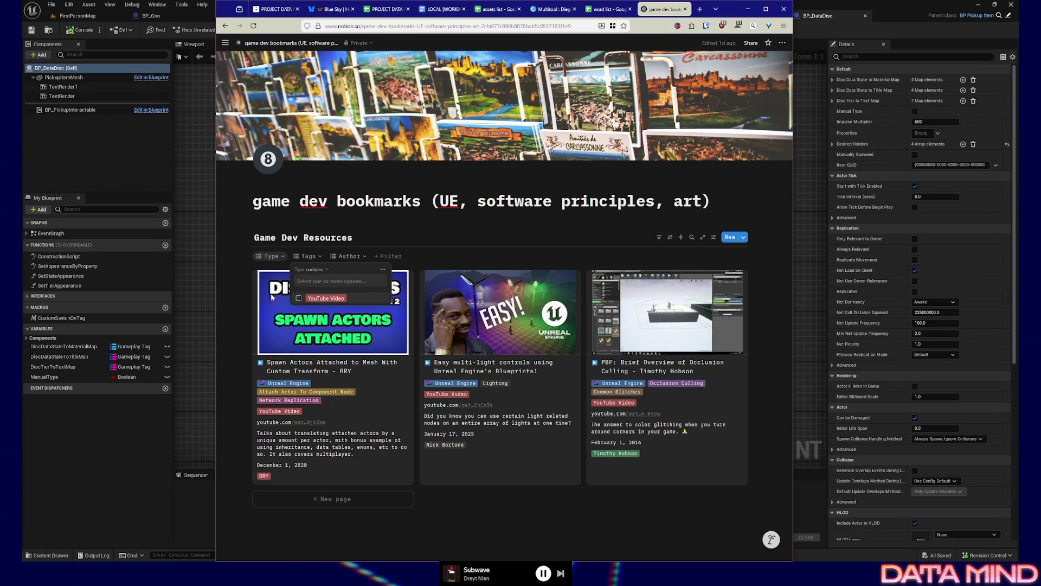
click(350, 256)
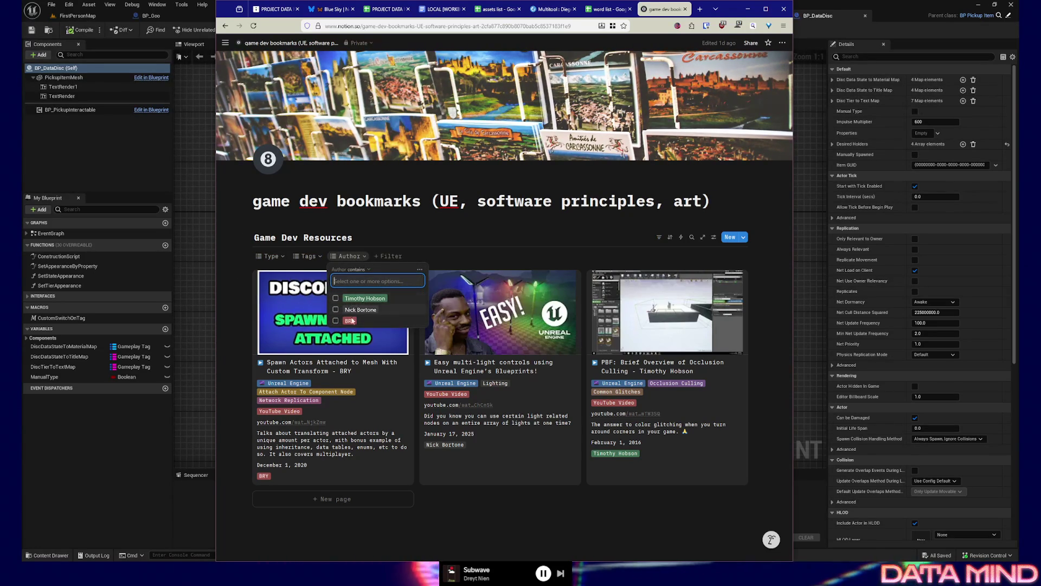
click(228, 263)
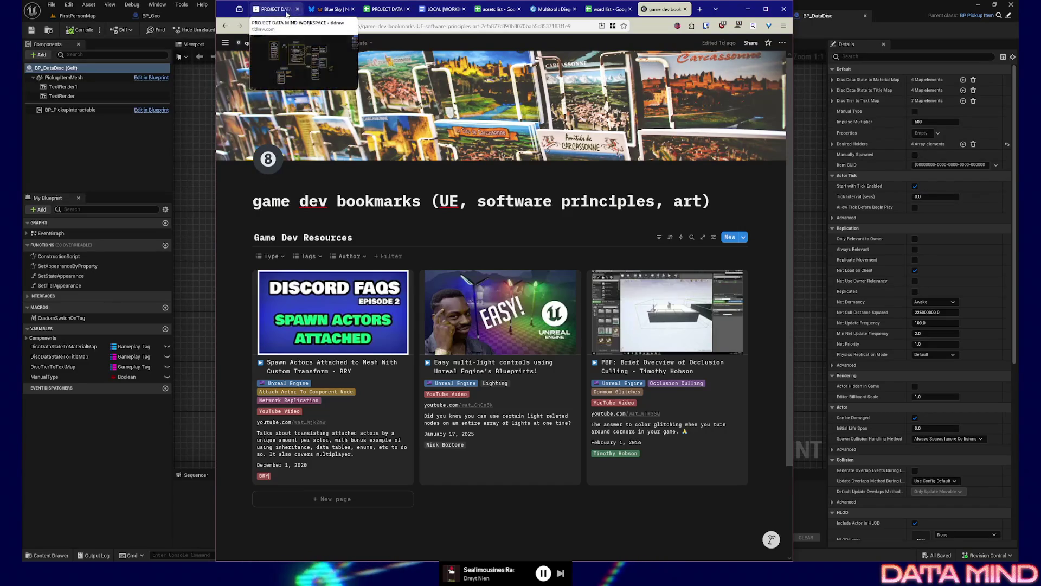
click(276, 9)
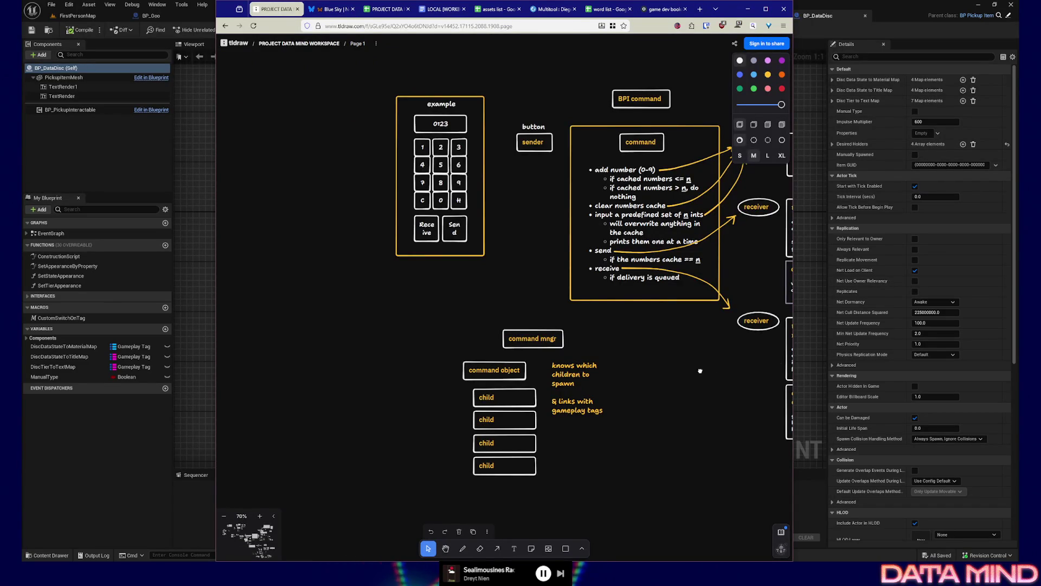
Step: Group every shape of the BPI command diagram with Ctrl+G, then select its BPI command label
scroll(699, 369, right, 5)
scroll(574, 333, down, 3)
scroll(573, 334, down, 3)
scroll(574, 331, down, 10)
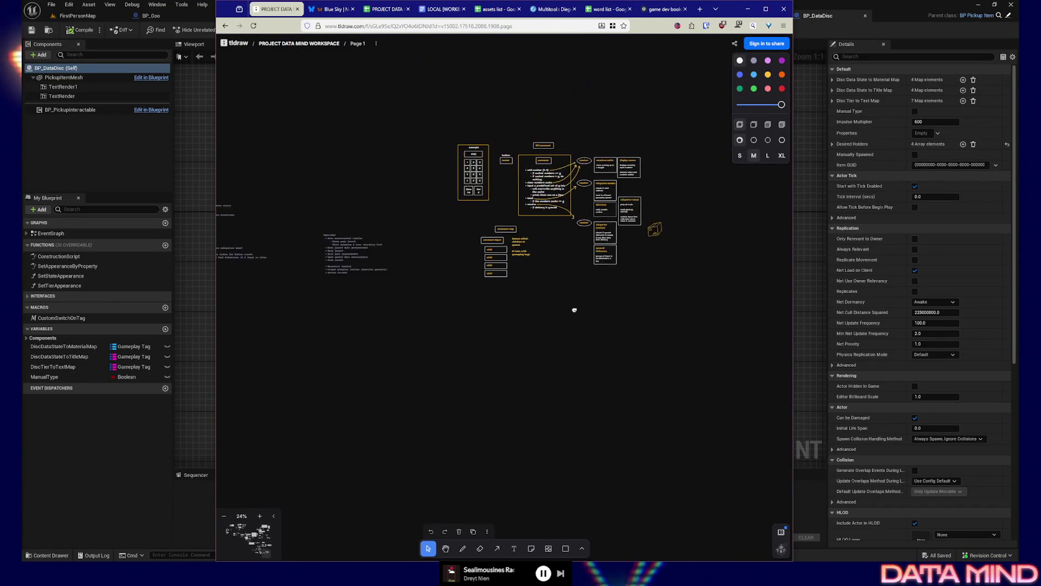
scroll(574, 304, up, 2)
drag(430, 184, 671, 358)
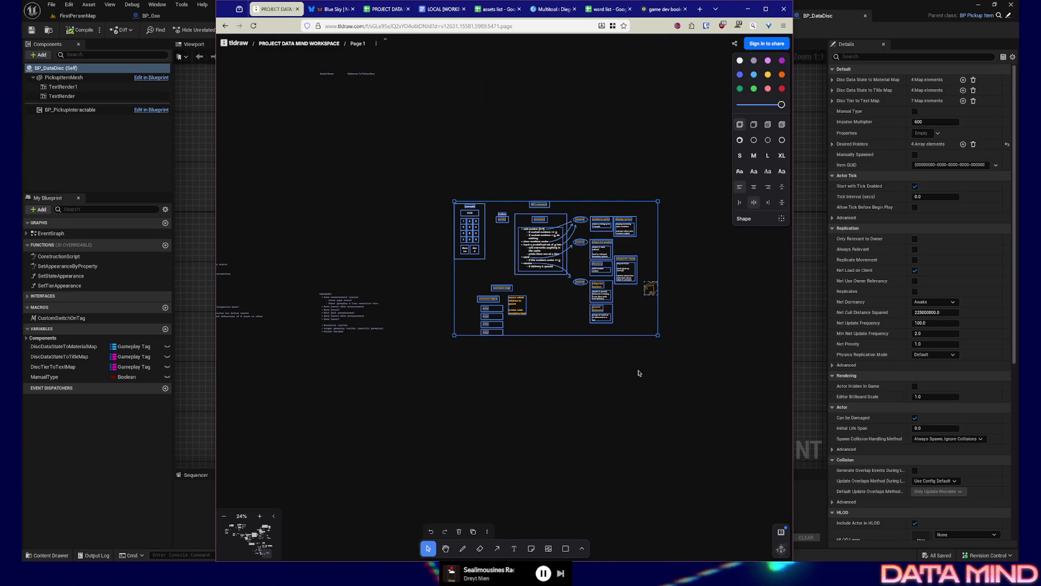
key(ctrl+g)
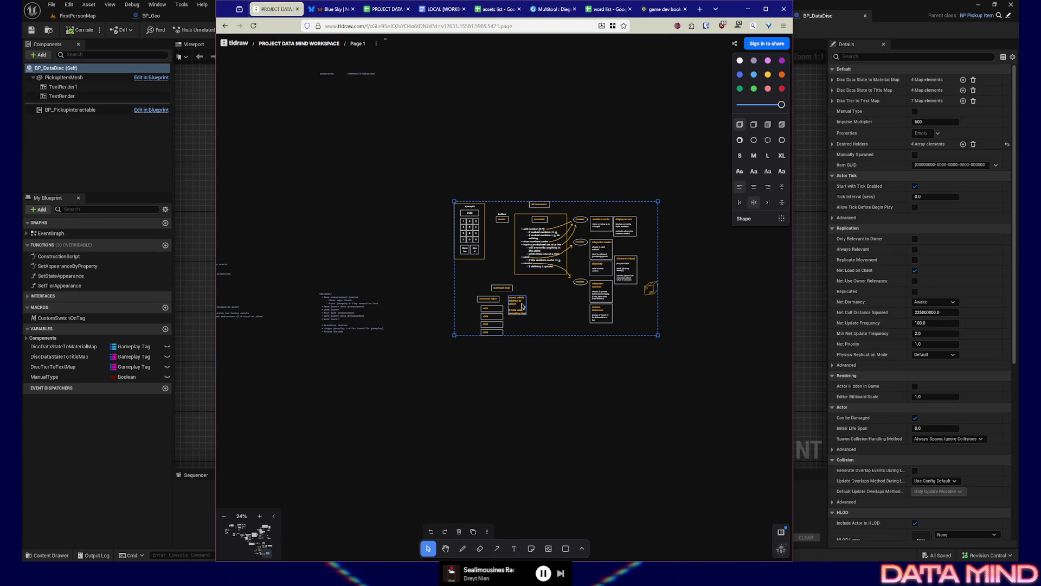
scroll(546, 251, up, 5)
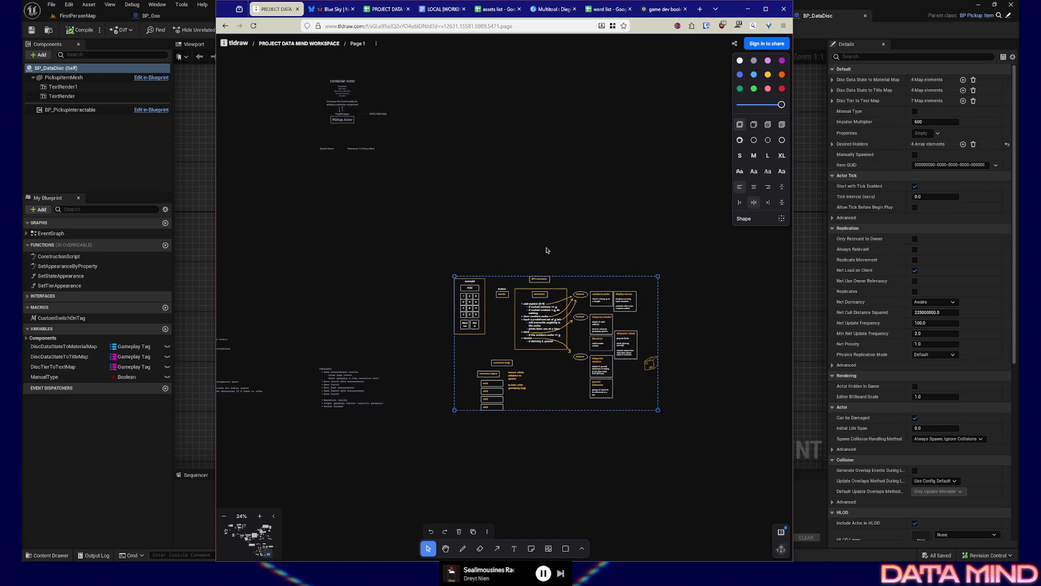
click(539, 302)
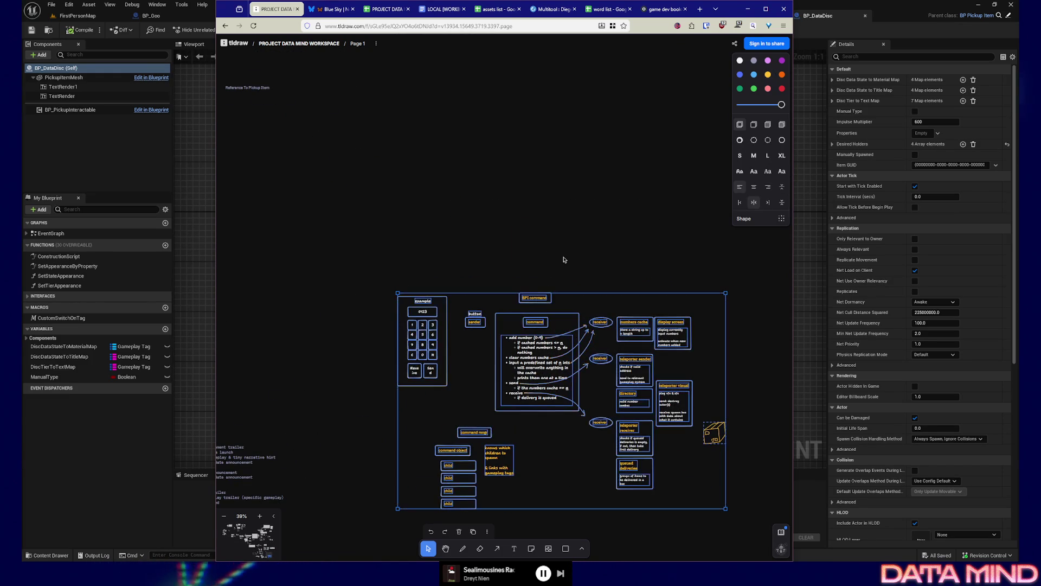
Step: Paste a copy of the BPI command label and retype it as 'Teleporter Button Pad'
click(545, 301)
key(ctrl+v)
key(Return)
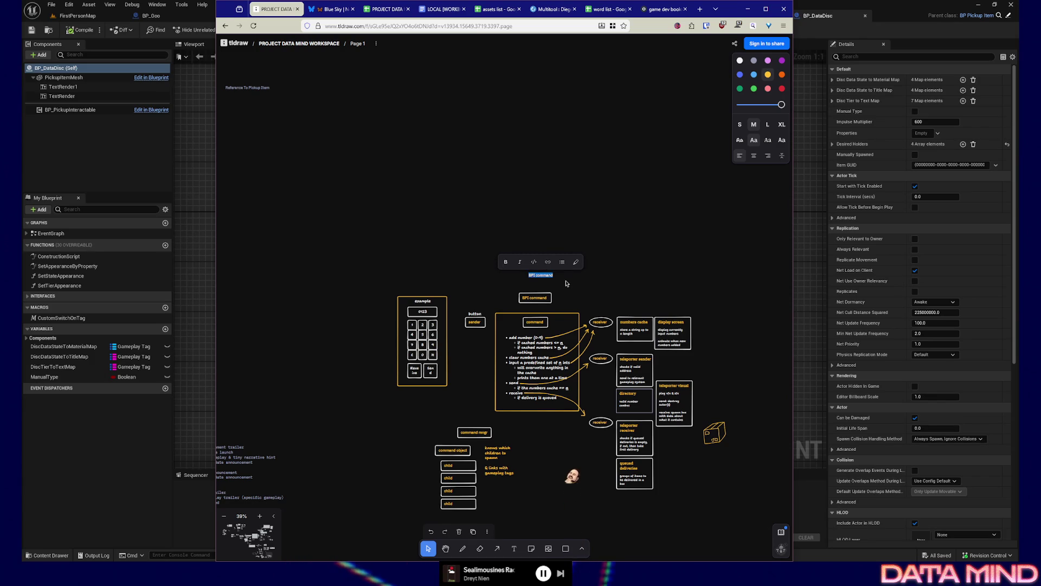
text(Teleporter)
key(Escape)
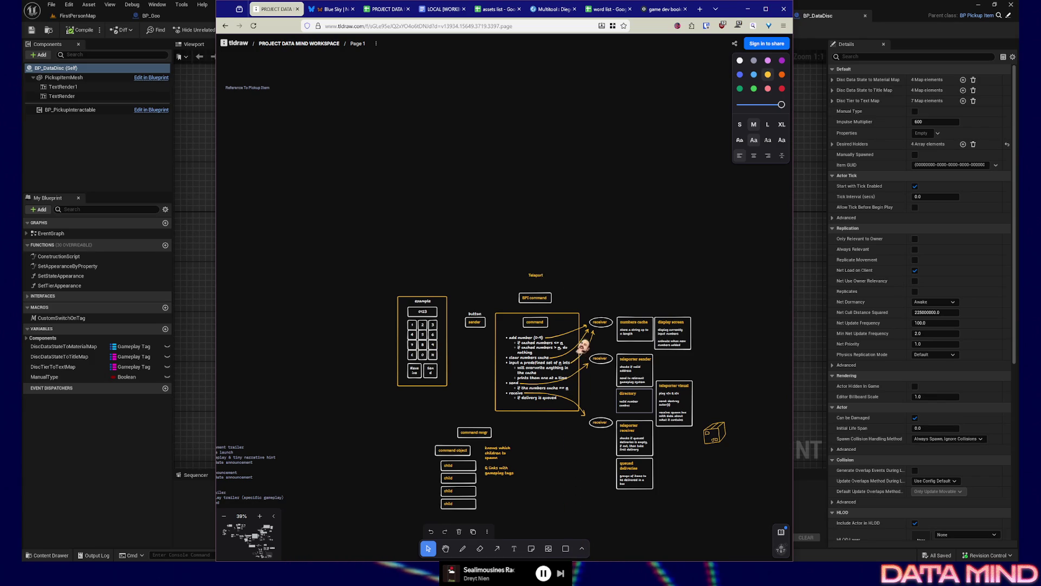
text(Pad)
Step: Set the Teleporter Button Pad title to XL size and monospace font
key(ctrl+a)
click(782, 124)
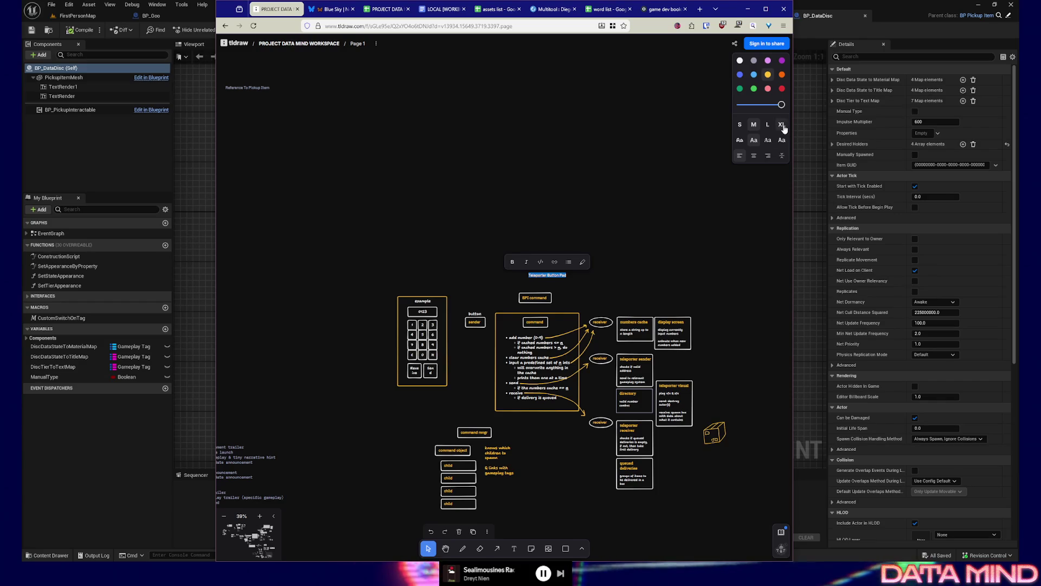
click(781, 140)
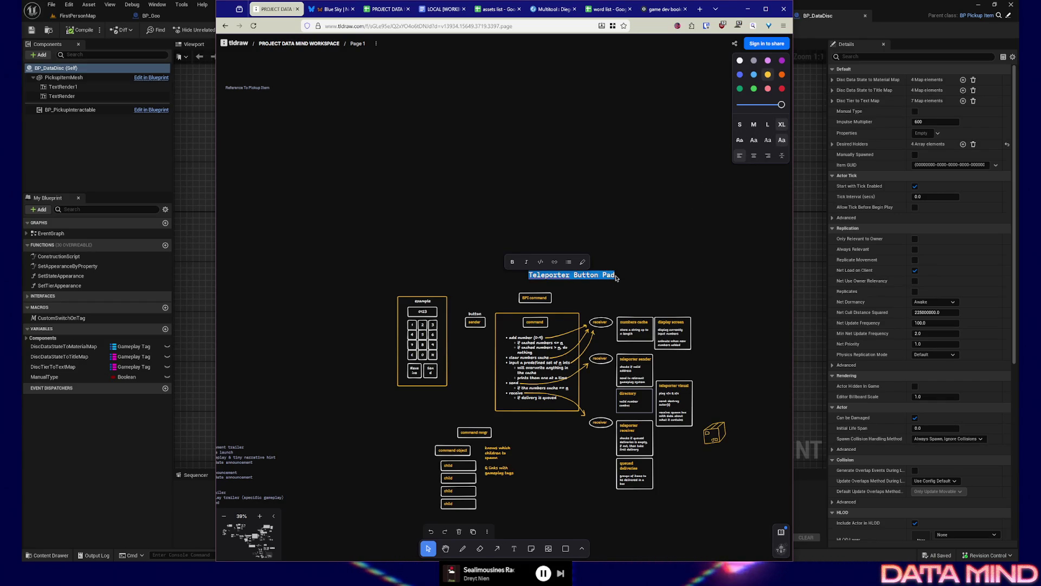
key(Escape)
Step: Scale the title up, place it above the diagram, and select the diagram with its title
drag(612, 280, 654, 285)
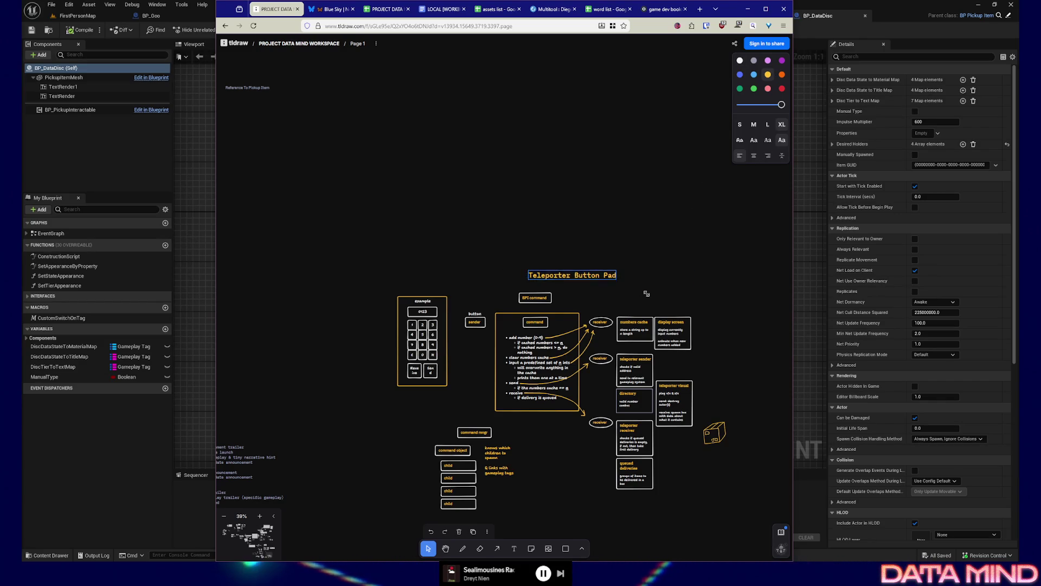
drag(591, 274, 550, 266)
click(550, 266)
scroll(550, 265, down, 3)
mouse_move(309, 133)
mouse_down()
mouse_move(689, 426)
mouse_move(686, 438)
mouse_up()
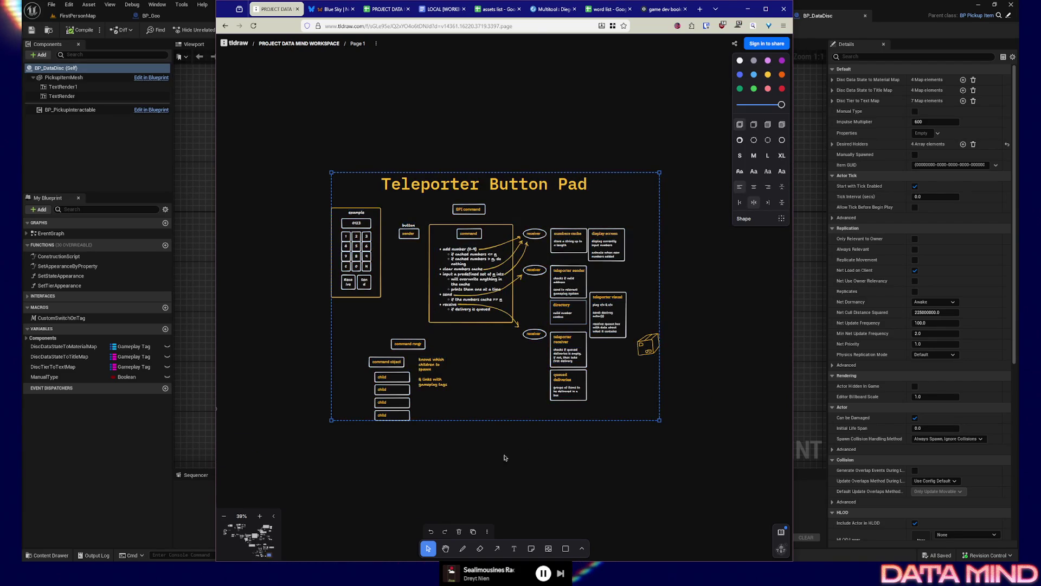
click(504, 457)
scroll(496, 439, down, 3)
scroll(493, 423, down, 3)
scroll(493, 421, down, 4)
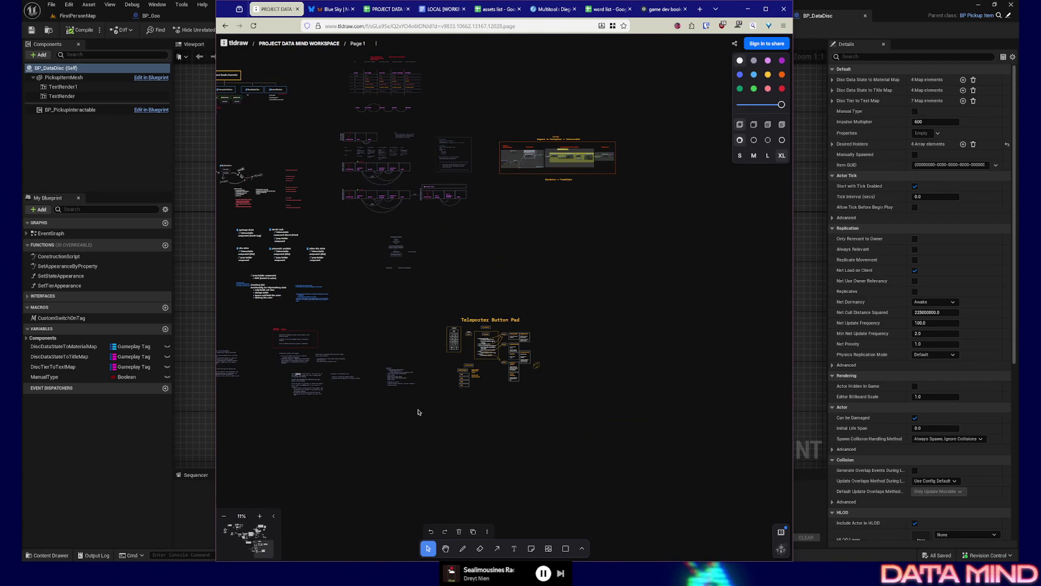
mouse_move(469, 417)
mouse_down()
mouse_move(565, 421)
mouse_move(692, 446)
mouse_move(669, 514)
mouse_move(542, 409)
mouse_up()
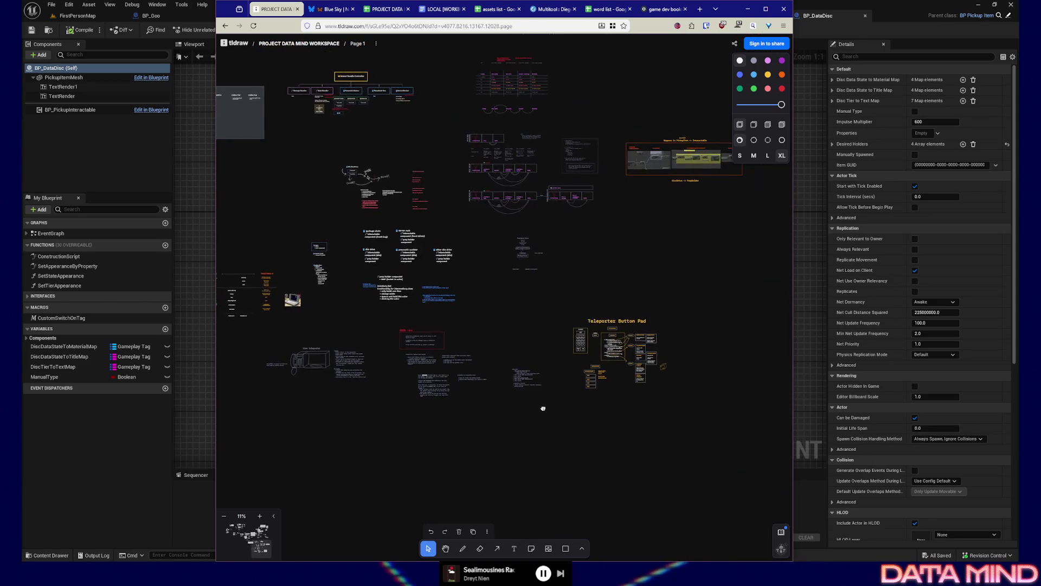
scroll(667, 389, up, 3)
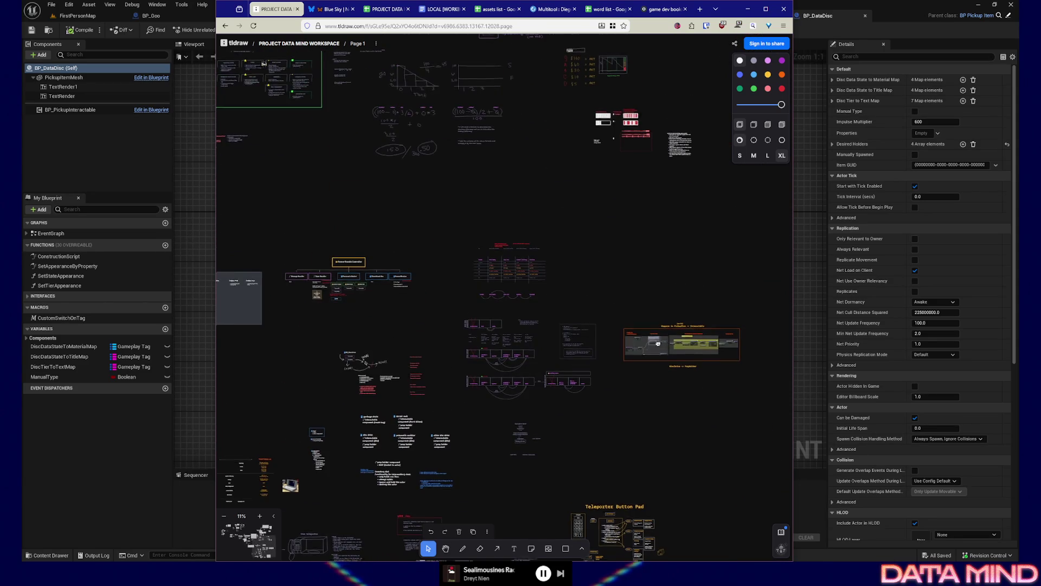
drag(702, 394, 628, 287)
scroll(577, 418, up, 10)
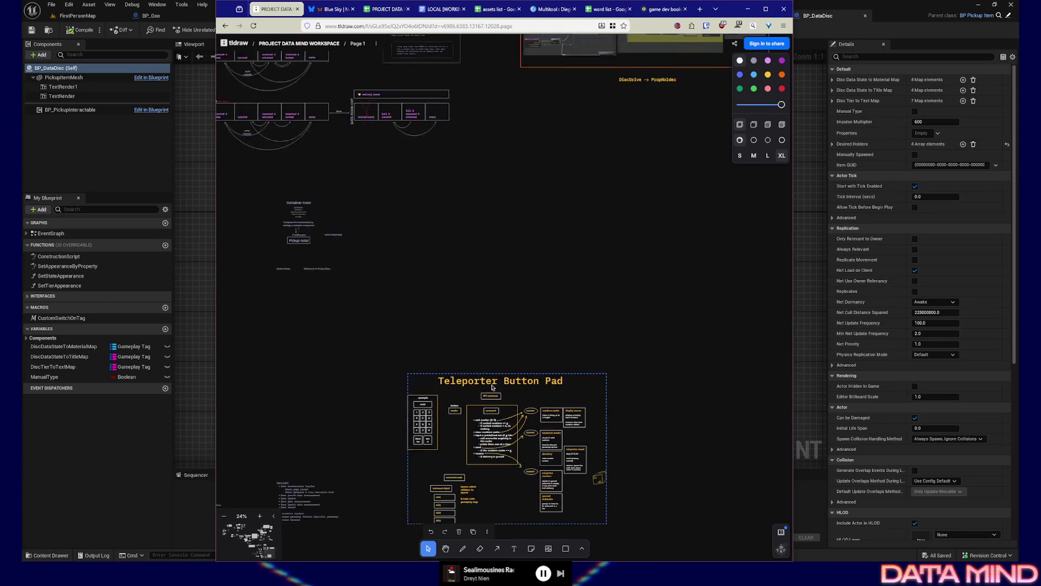
scroll(492, 387, up, 3)
Step: Shrink the Teleporter Button Pad title slightly
double_click(711, 386)
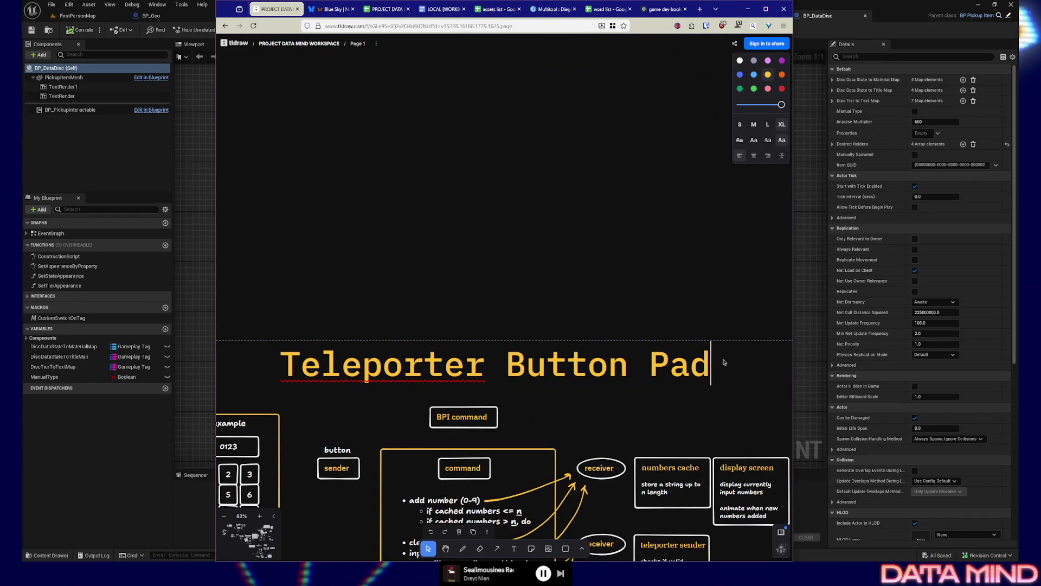
key(Escape)
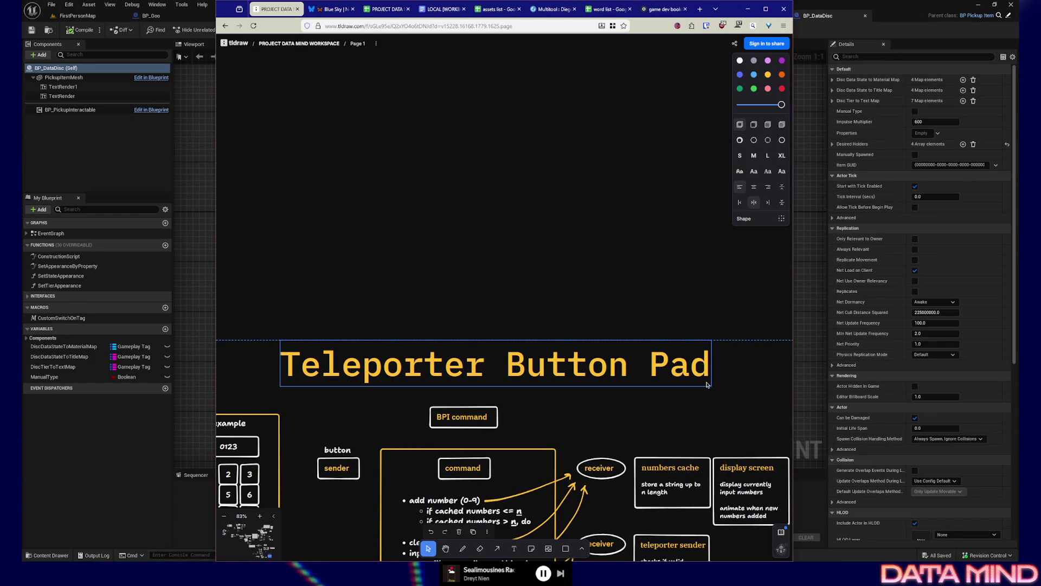
click(707, 384)
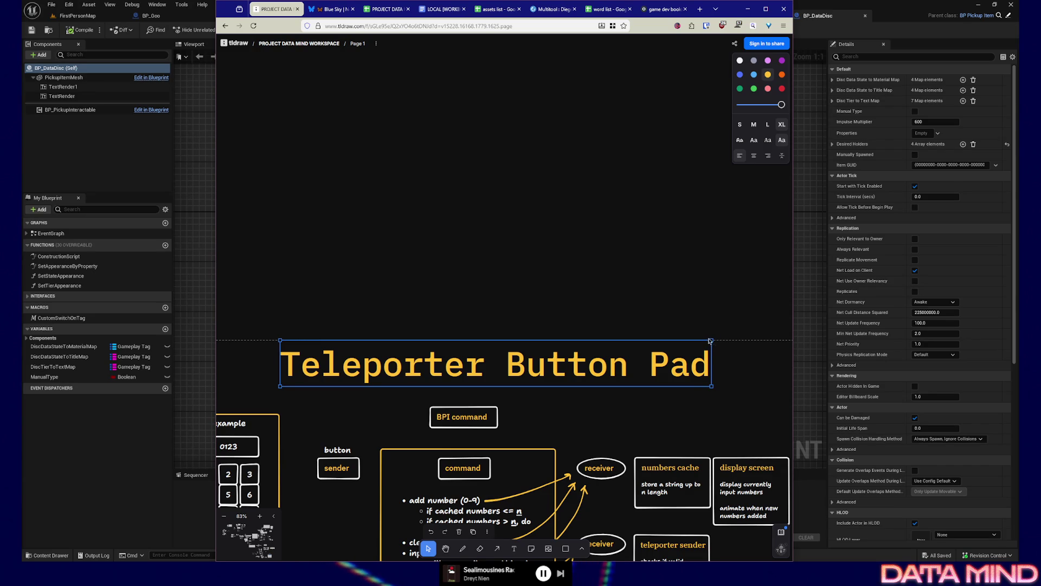
mouse_move(710, 344)
mouse_down()
mouse_move(657, 346)
mouse_move(581, 372)
mouse_up()
Step: Deselect the title and zoom out to about 39% to see the whole diagram
click(567, 328)
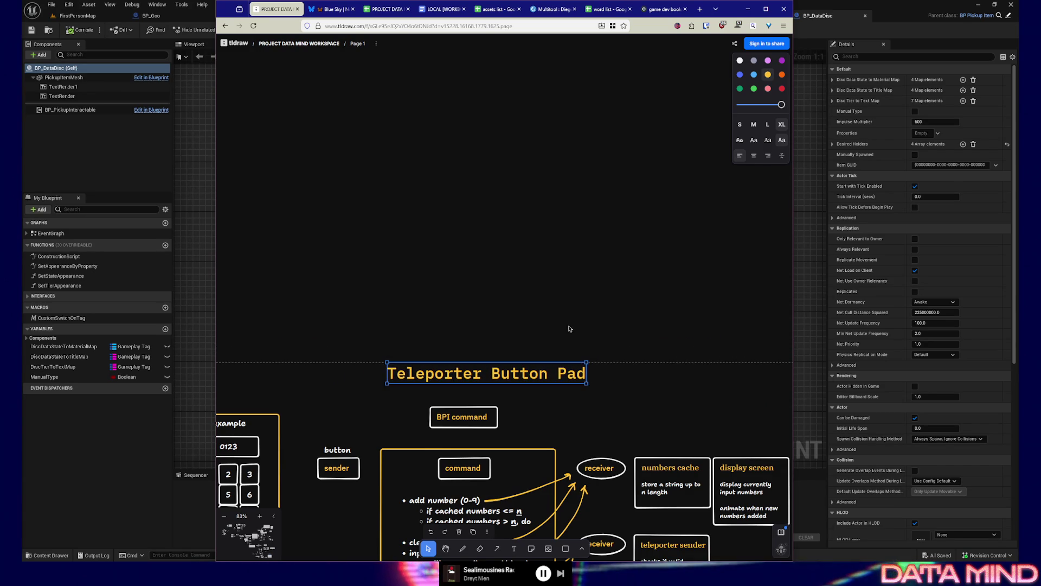
scroll(567, 328, down, 3)
scroll(570, 362, down, 5)
scroll(590, 372, down, 5)
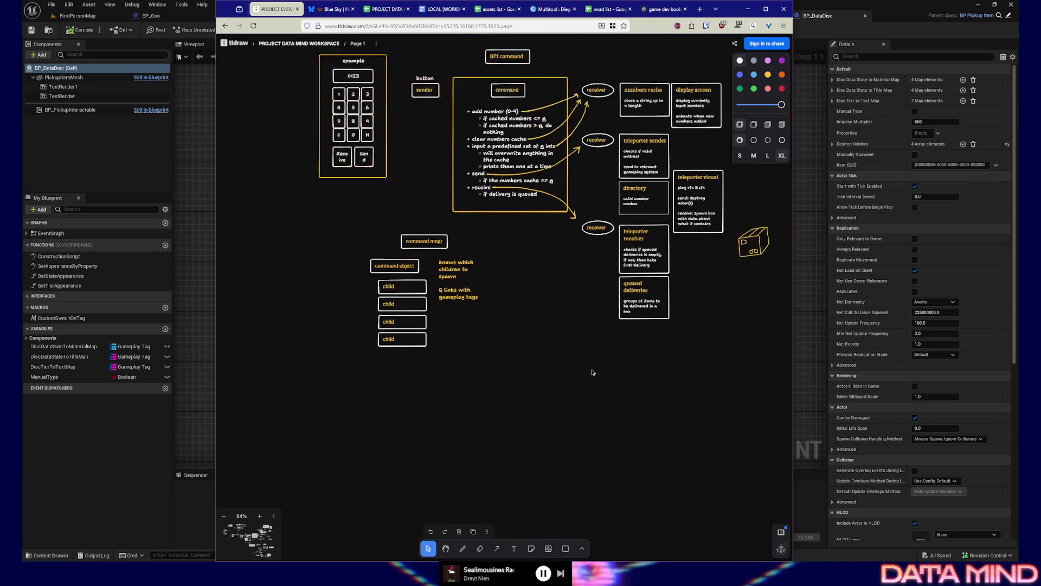
scroll(593, 373, down, 2)
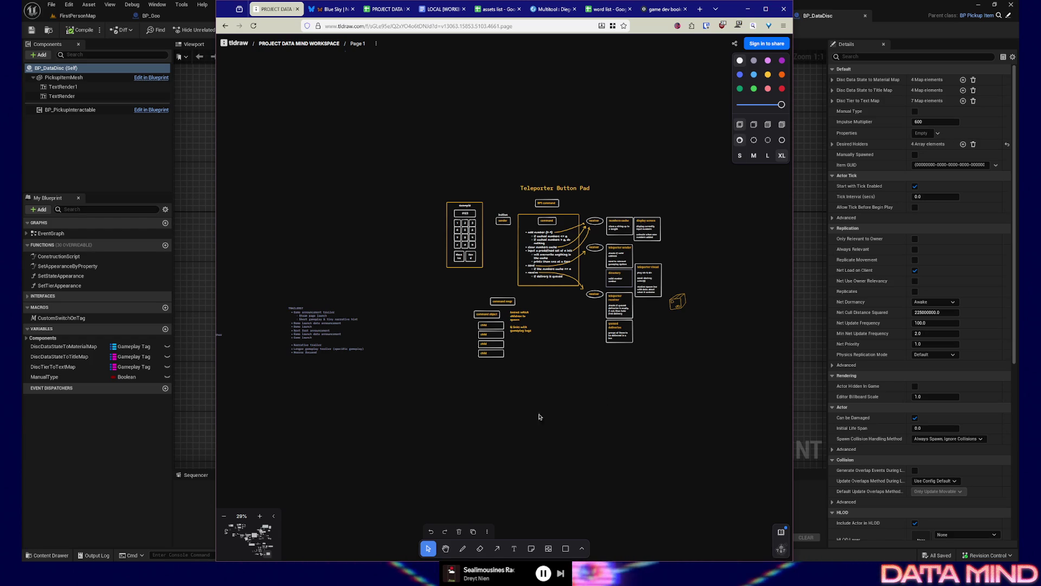
Step: Pan to empty board space beside the diagram, zoom in, and go fullscreen with F11
drag(602, 406, 577, 422)
mouse_move(402, 223)
mouse_down()
mouse_move(467, 245)
mouse_move(638, 251)
mouse_move(643, 269)
mouse_move(633, 262)
mouse_move(713, 262)
mouse_move(420, 226)
mouse_move(319, 193)
mouse_up()
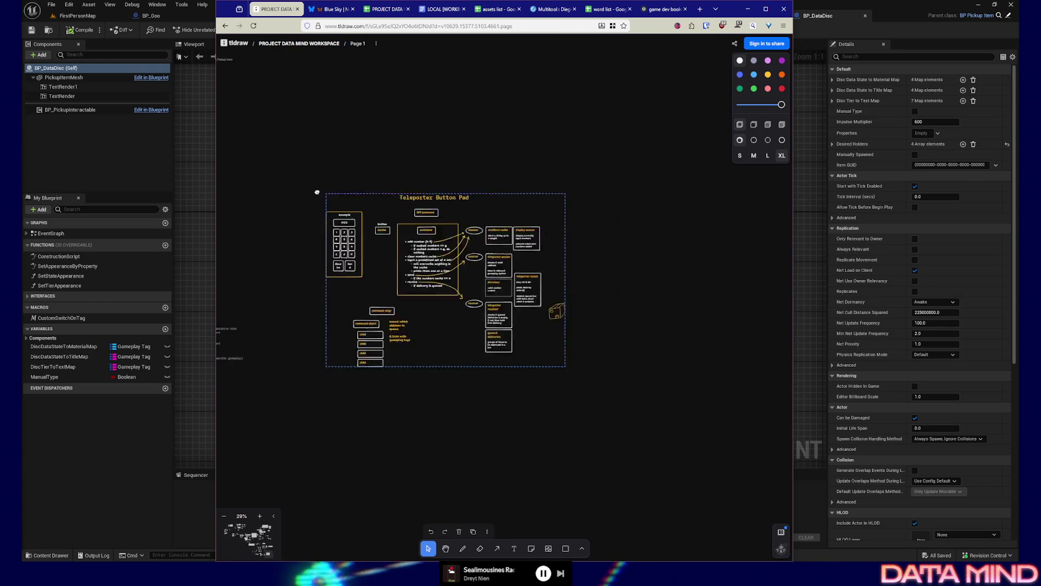
drag(558, 246, 467, 246)
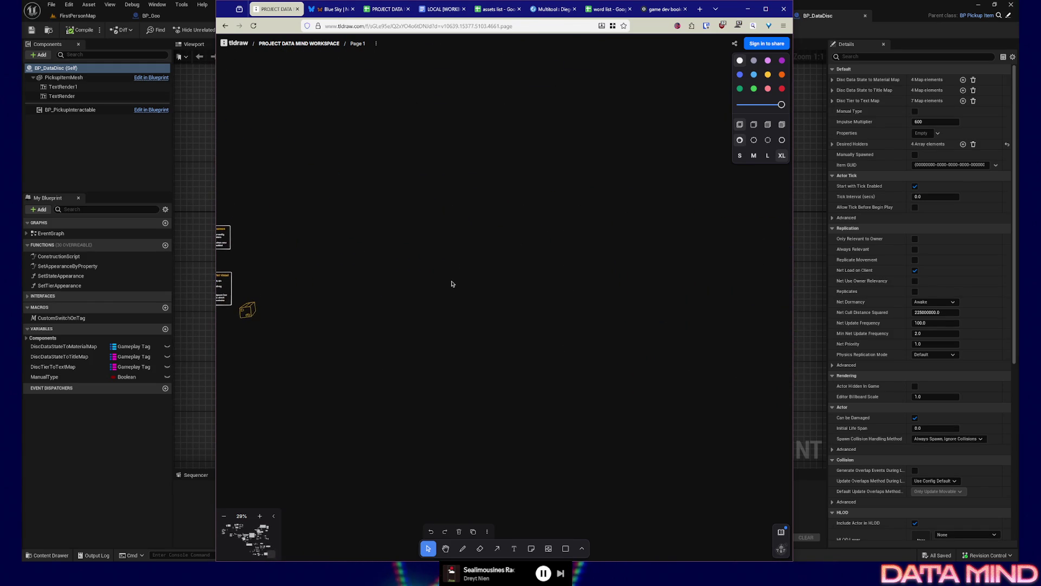
scroll(453, 288, left, 2)
scroll(484, 294, right, 4)
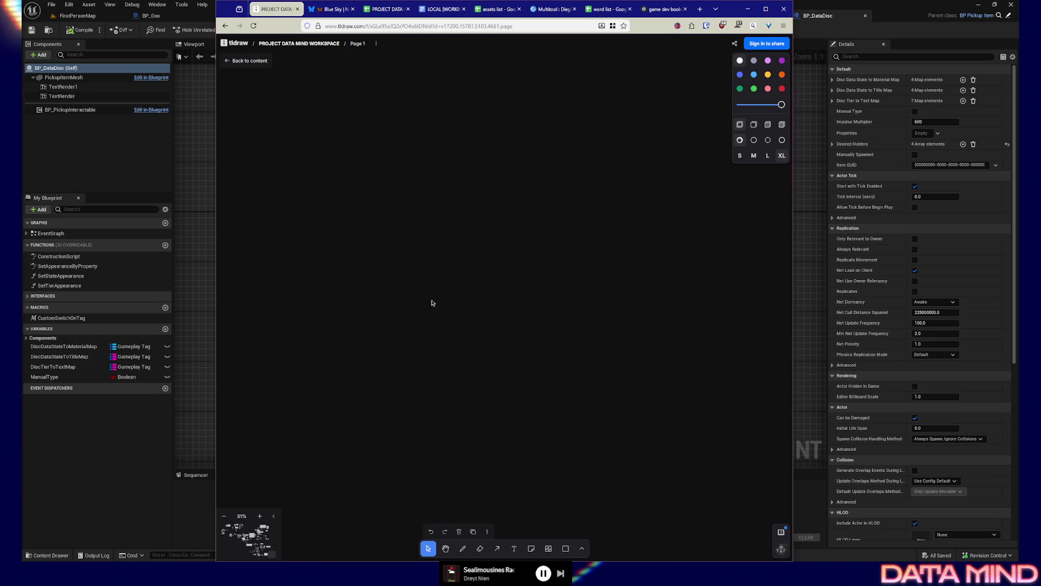
scroll(471, 302, left, 2)
scroll(460, 304, up, 3)
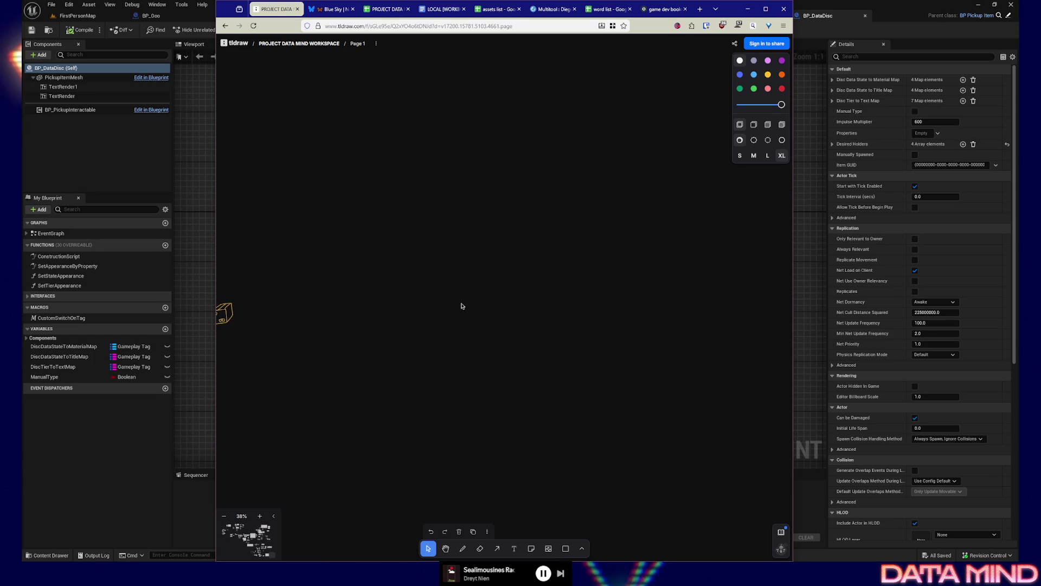
scroll(501, 309, up, 1)
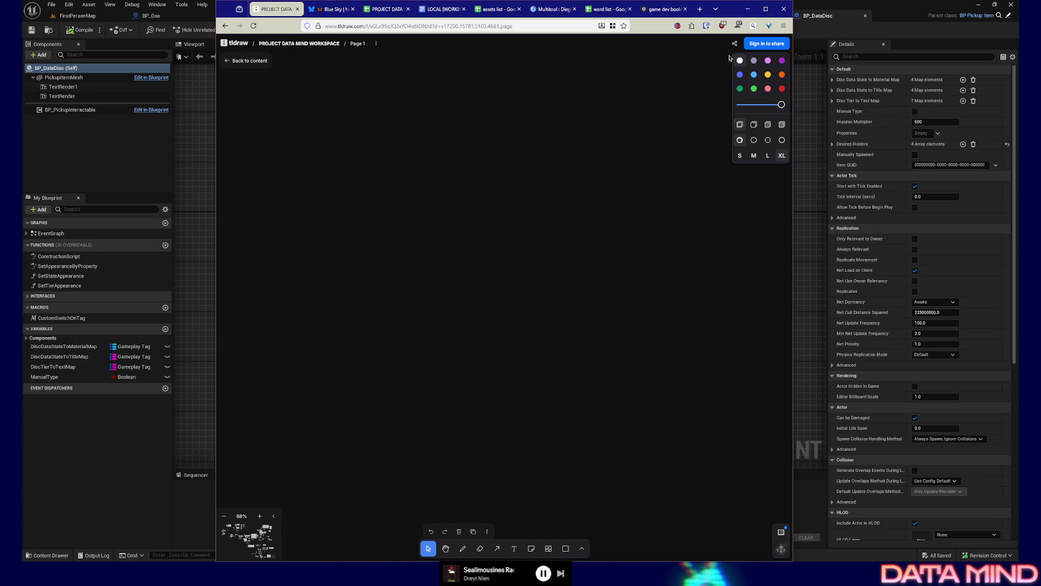
key(F11)
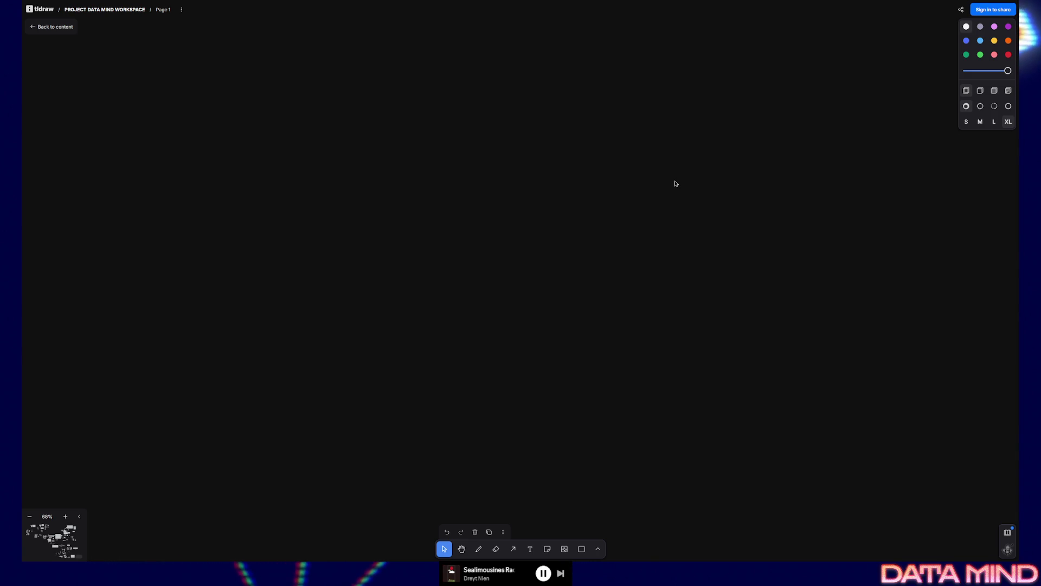
key(d)
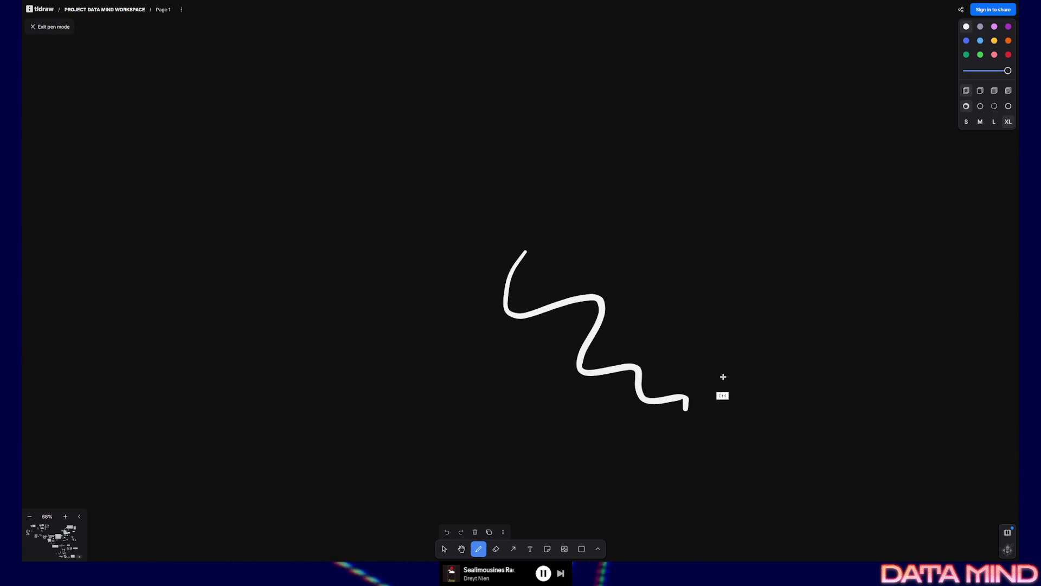
key(ctrl+z)
mouse_move(522, 259)
mouse_down()
mouse_move(593, 256)
mouse_move(535, 145)
mouse_move(426, 328)
mouse_move(774, 321)
mouse_move(735, 414)
mouse_move(396, 446)
mouse_move(662, 372)
mouse_move(543, 354)
mouse_move(743, 213)
mouse_move(472, 202)
mouse_move(453, 290)
mouse_move(466, 341)
mouse_up()
key(ctrl+z)
mouse_move(325, 383)
mouse_down()
mouse_move(367, 344)
mouse_move(599, 367)
mouse_up()
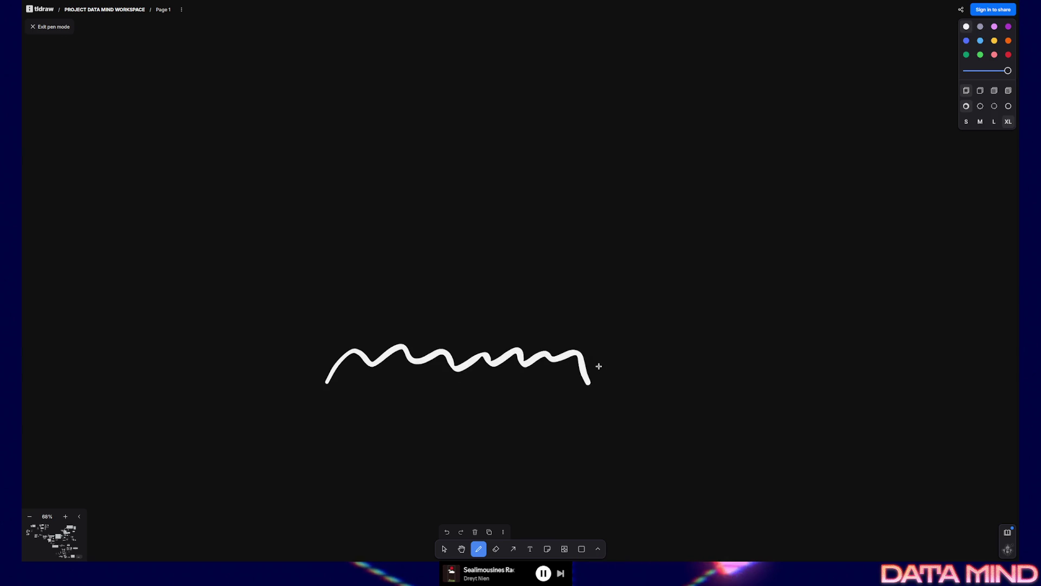
key(ctrl+z)
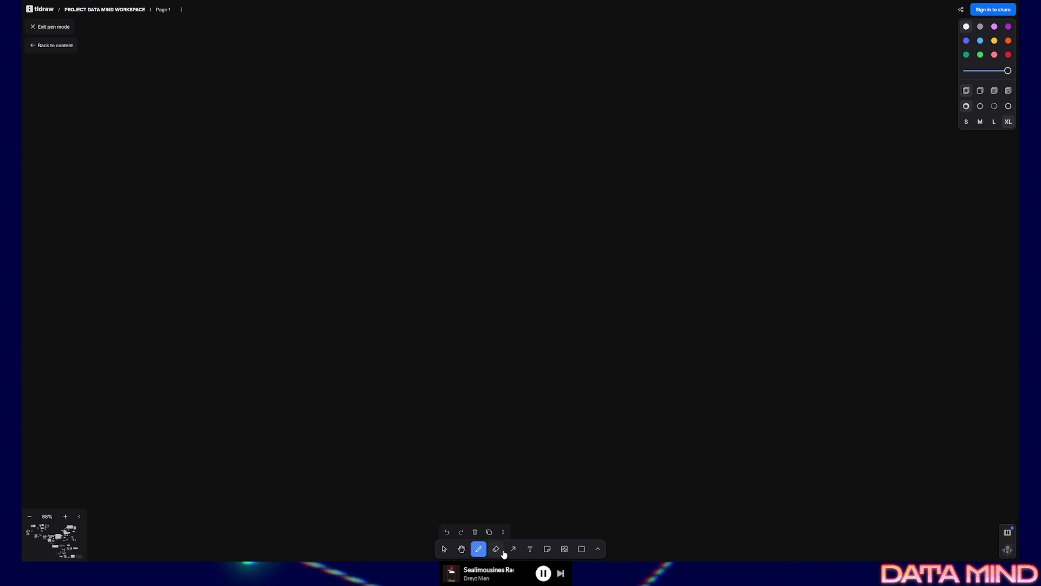
click(504, 533)
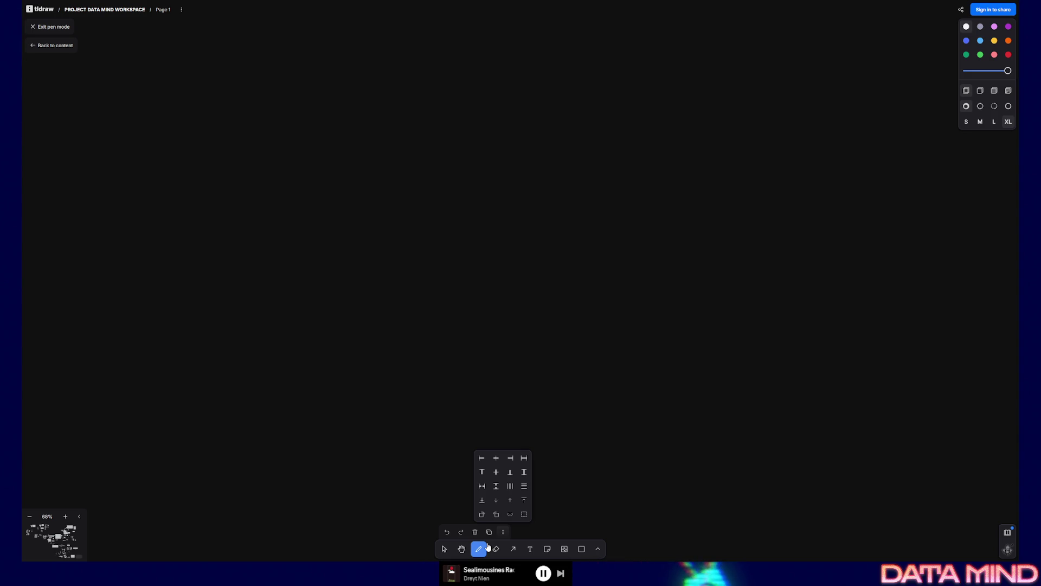
click(599, 549)
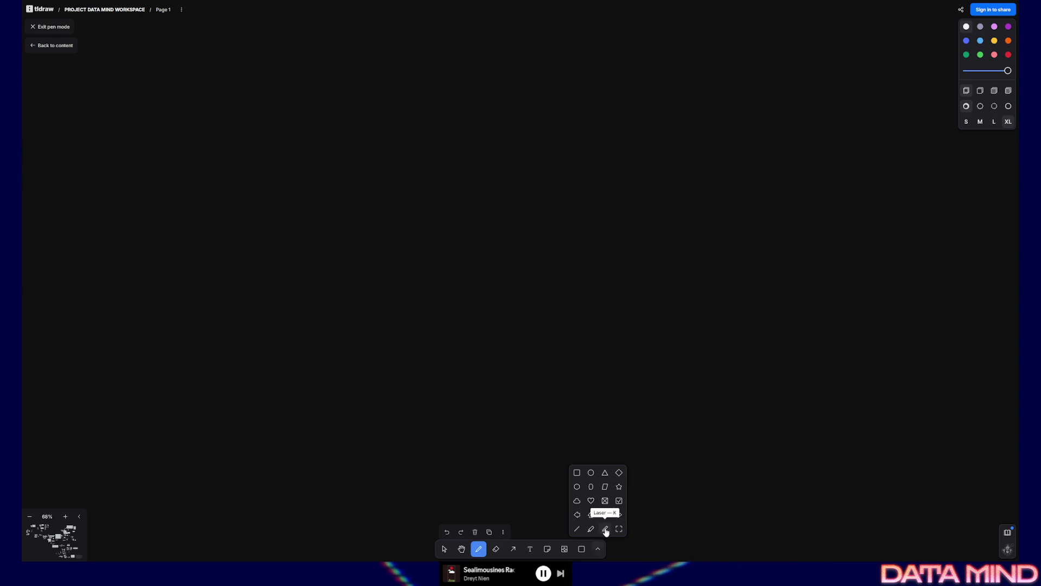
Step: Sweep a laser pointer trail across the board, then draw a yellow highlighter stroke
click(606, 529)
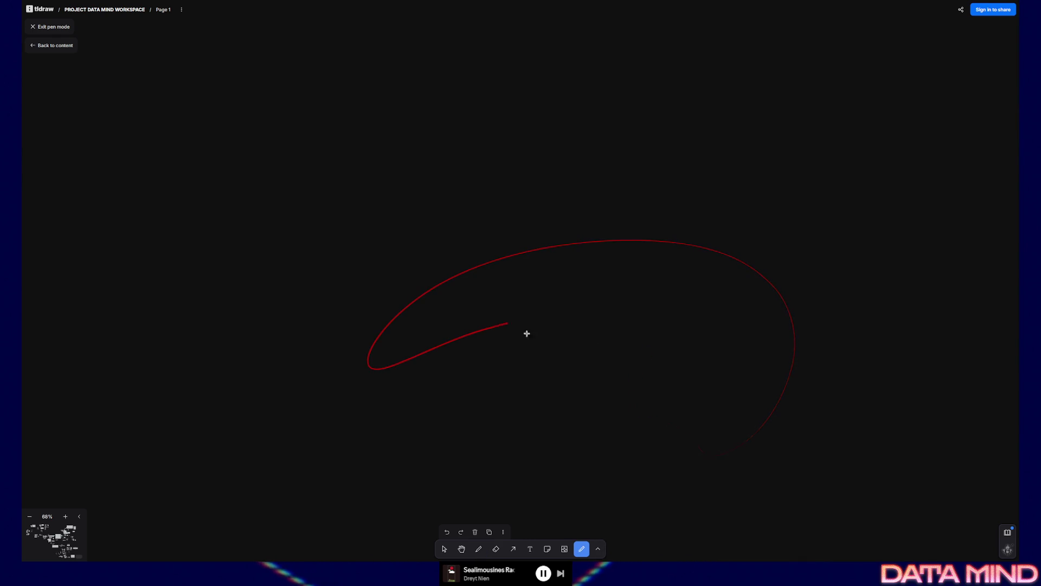
mouse_move(733, 210)
mouse_down()
mouse_move(174, 353)
mouse_move(340, 323)
mouse_move(500, 318)
mouse_move(586, 375)
mouse_move(600, 293)
mouse_move(646, 240)
mouse_move(625, 251)
mouse_up()
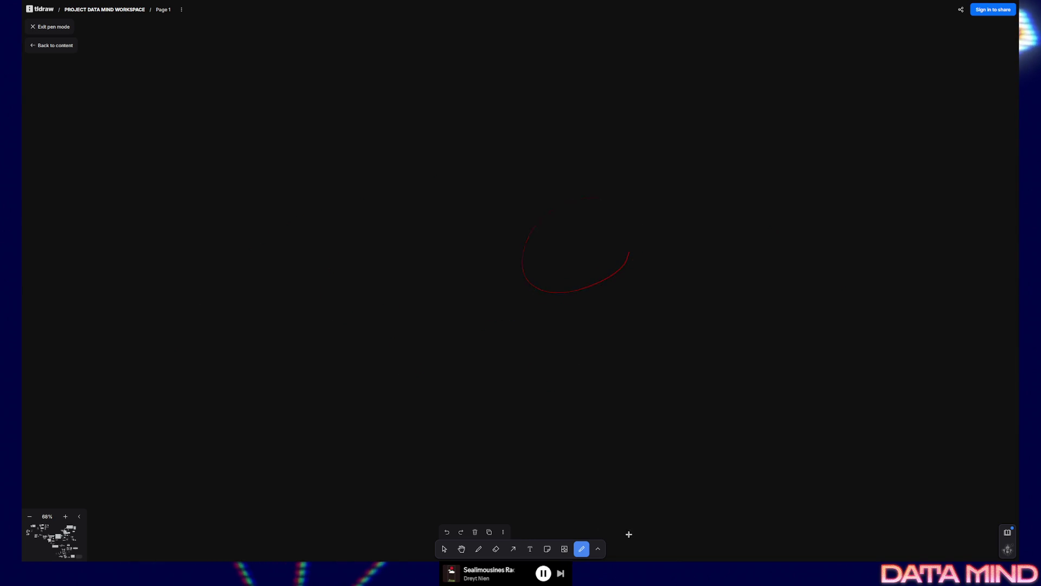
click(598, 549)
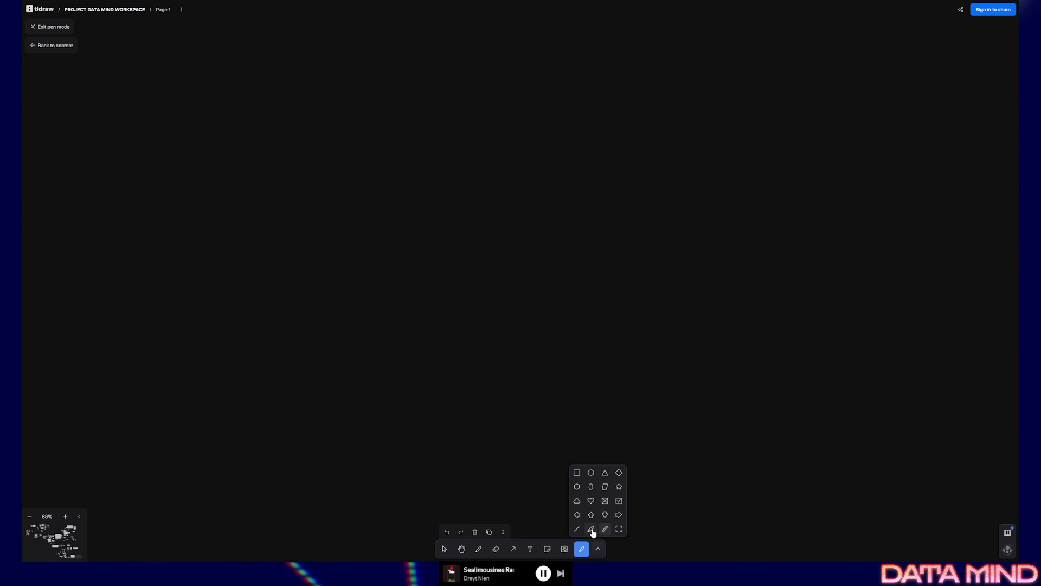
click(591, 529)
mouse_move(433, 399)
mouse_down()
mouse_move(658, 395)
mouse_move(669, 442)
mouse_up()
click(598, 550)
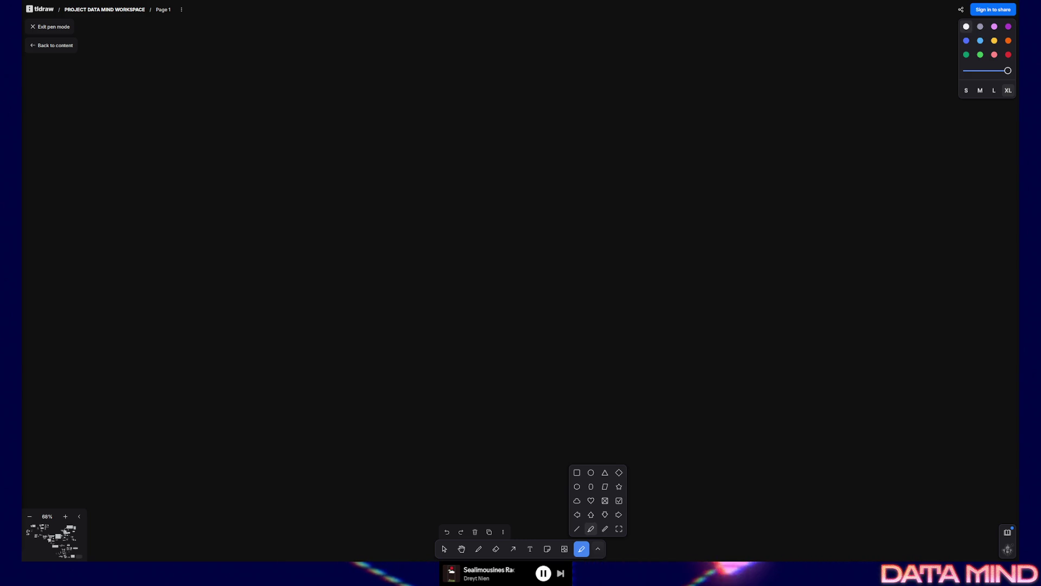
key(alt+Tab)
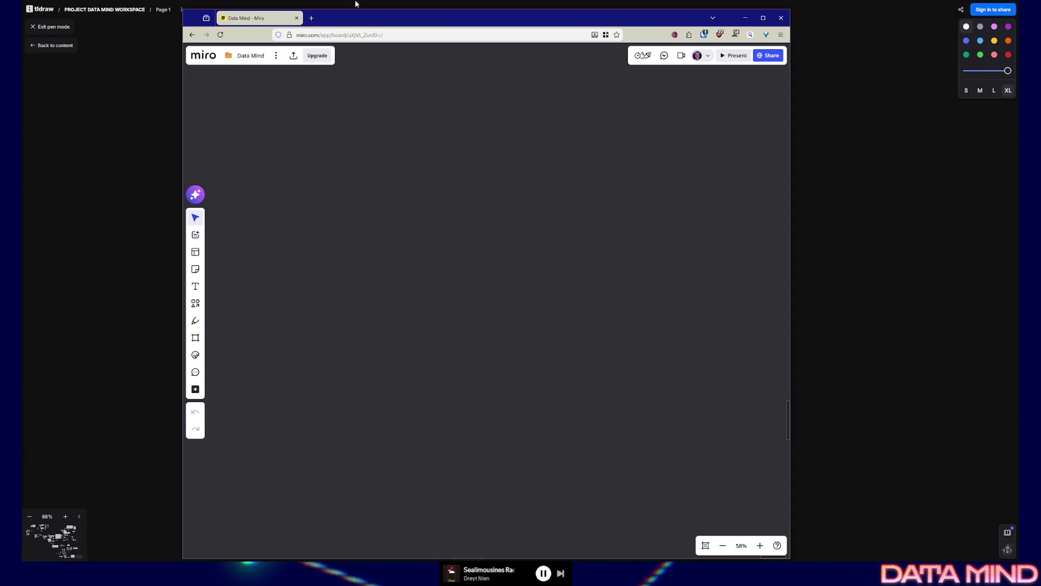
Step: Make Miro fullscreen, draw and undo a red S-stroke, then draw a short red zigzag
double_click(346, 7)
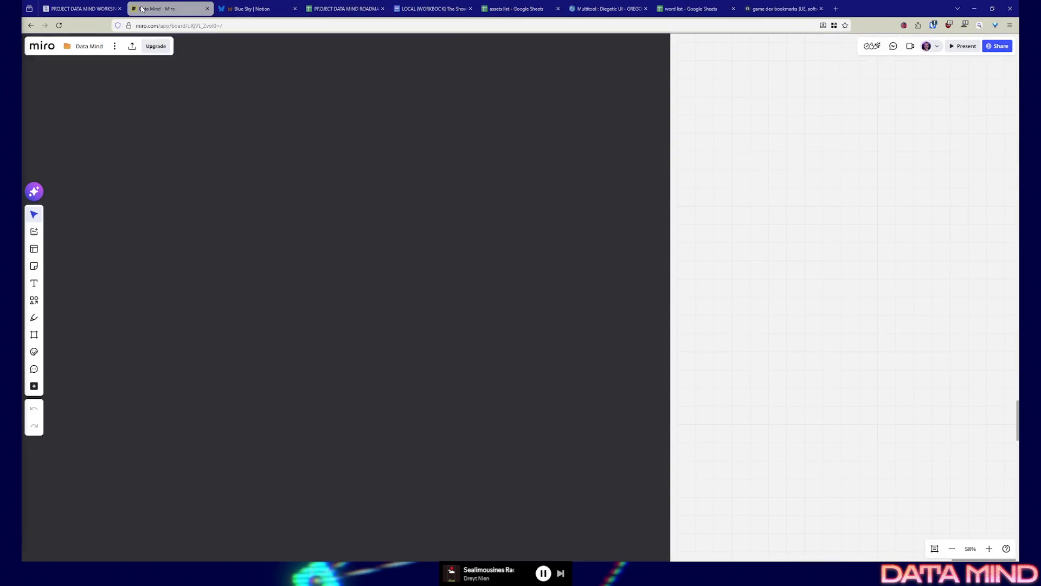
key(F11)
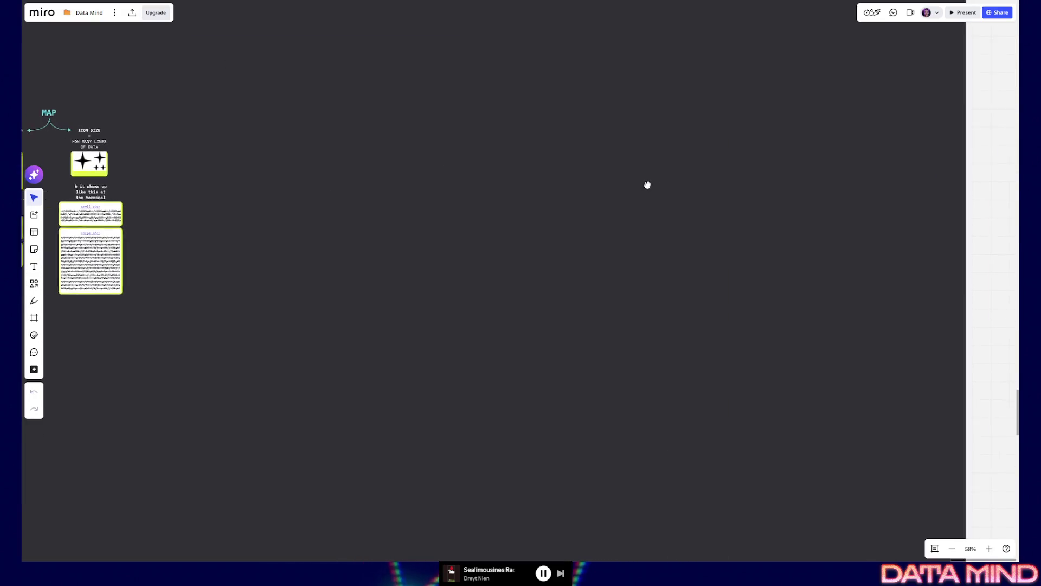
scroll(647, 187, up, 2)
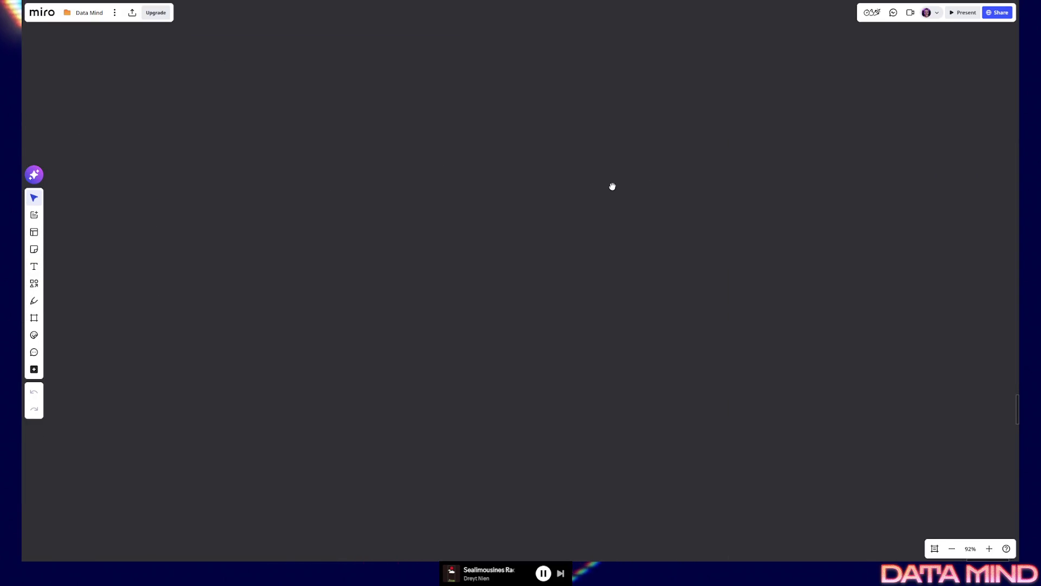
click(34, 301)
mouse_move(204, 342)
mouse_down()
mouse_move(288, 366)
mouse_move(527, 263)
mouse_move(612, 383)
mouse_move(765, 425)
mouse_move(909, 319)
mouse_move(402, 291)
mouse_move(480, 353)
mouse_up()
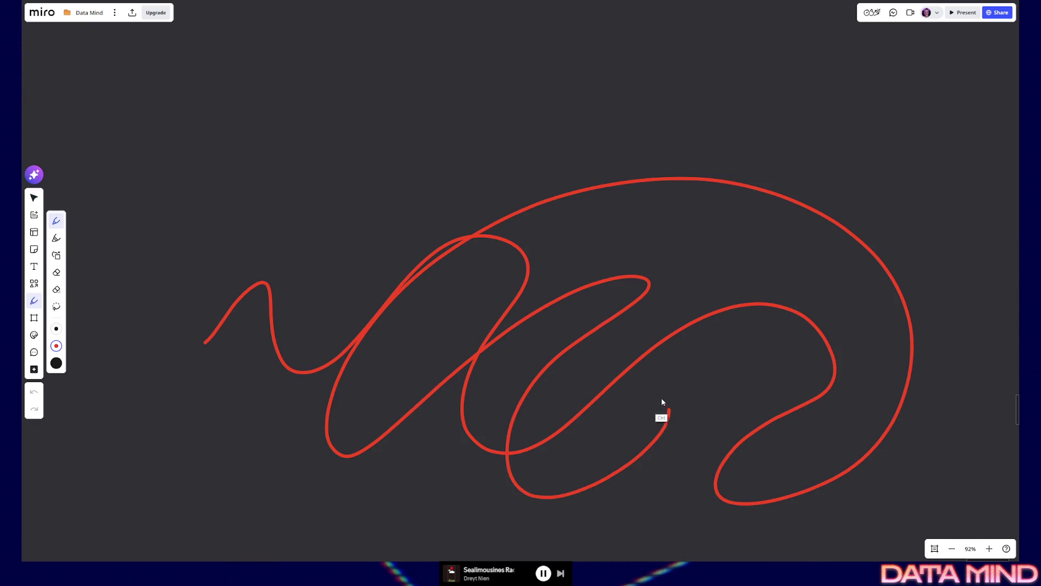
key(ctrl+z)
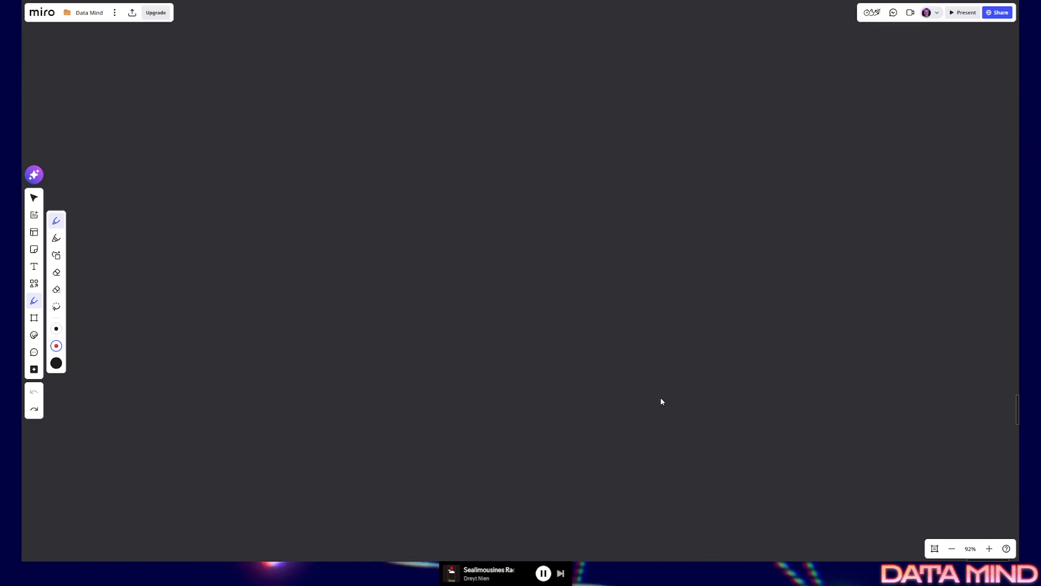
mouse_move(280, 402)
mouse_down()
mouse_move(297, 340)
mouse_move(383, 311)
mouse_move(451, 328)
mouse_up()
Step: Undo the zigzag, zoom out to the overview, return to Select, and zoom into space beside MAP
key(ctrl+z)
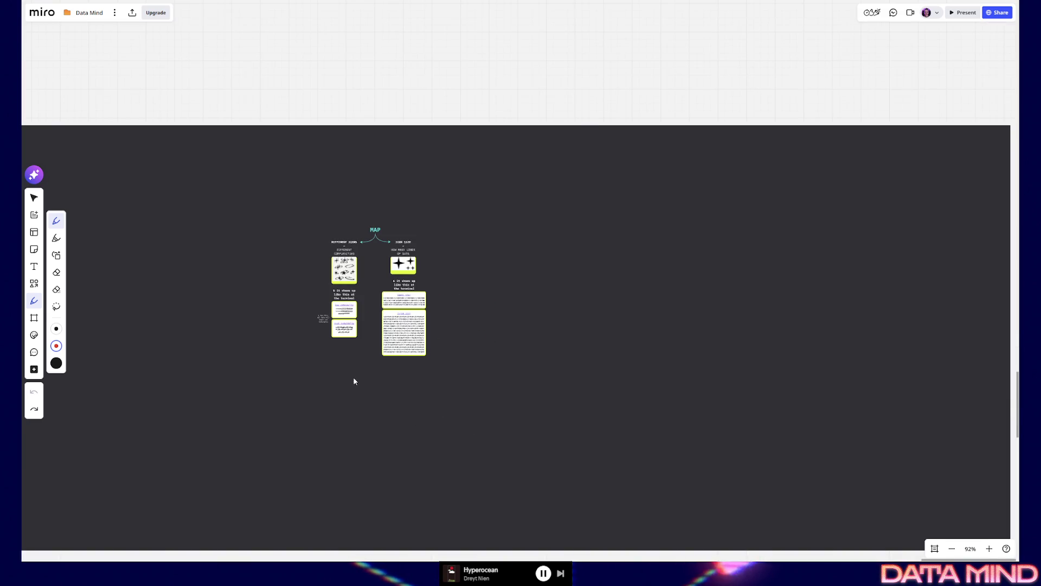
key(shift+1)
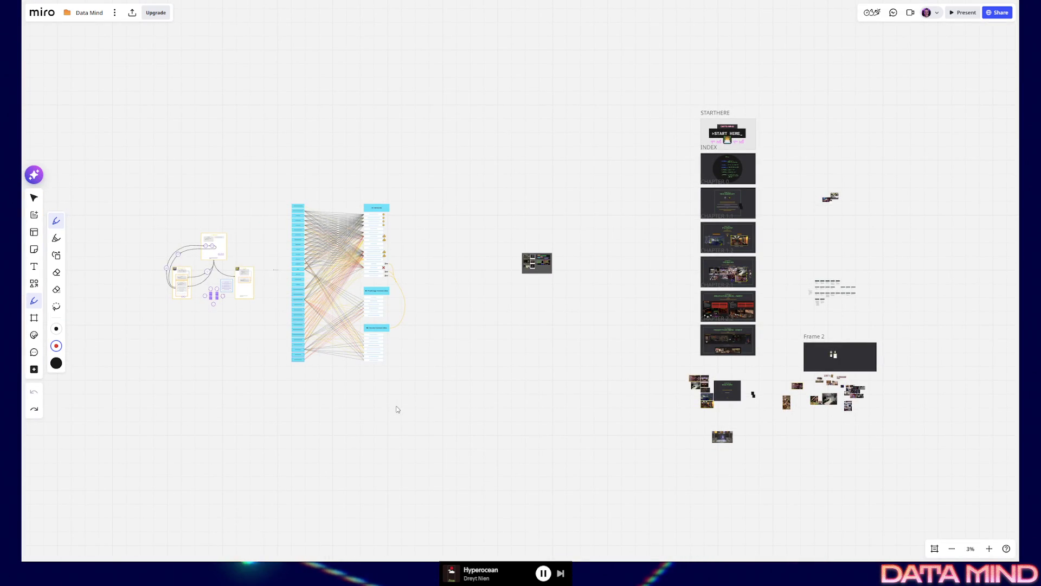
key(v)
drag(851, 343, 834, 344)
scroll(763, 375, right, 3)
scroll(594, 324, up, 10)
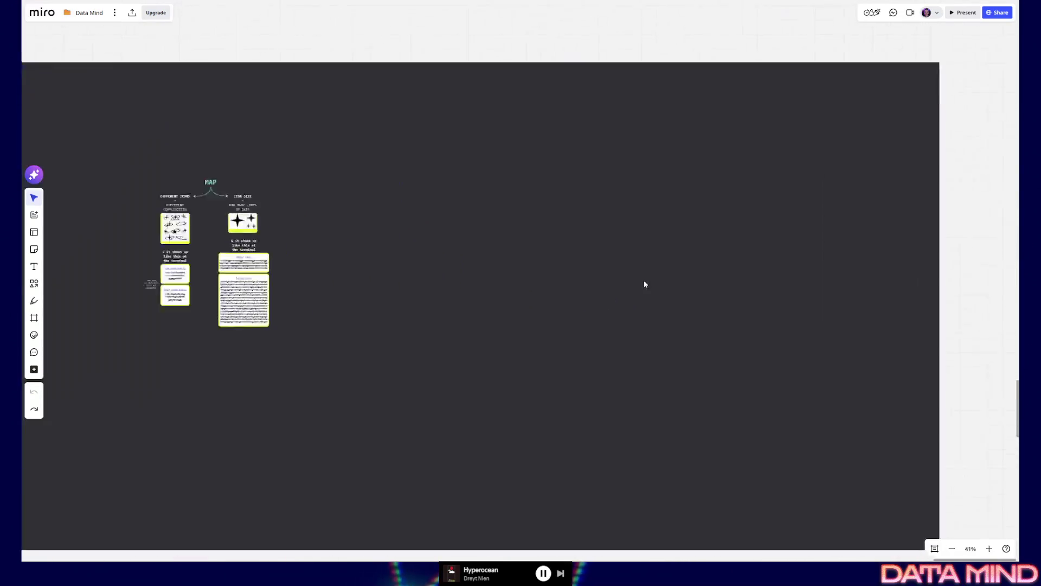
scroll(646, 282, up, 5)
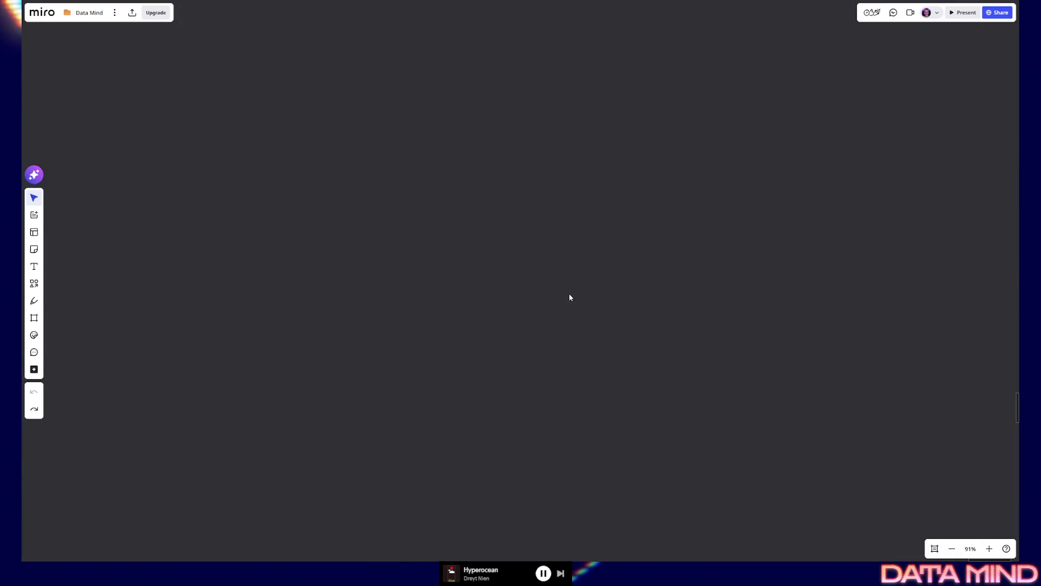
Step: Set the pen to red with a thinner stroke, then draw and undo a test stroke
click(33, 301)
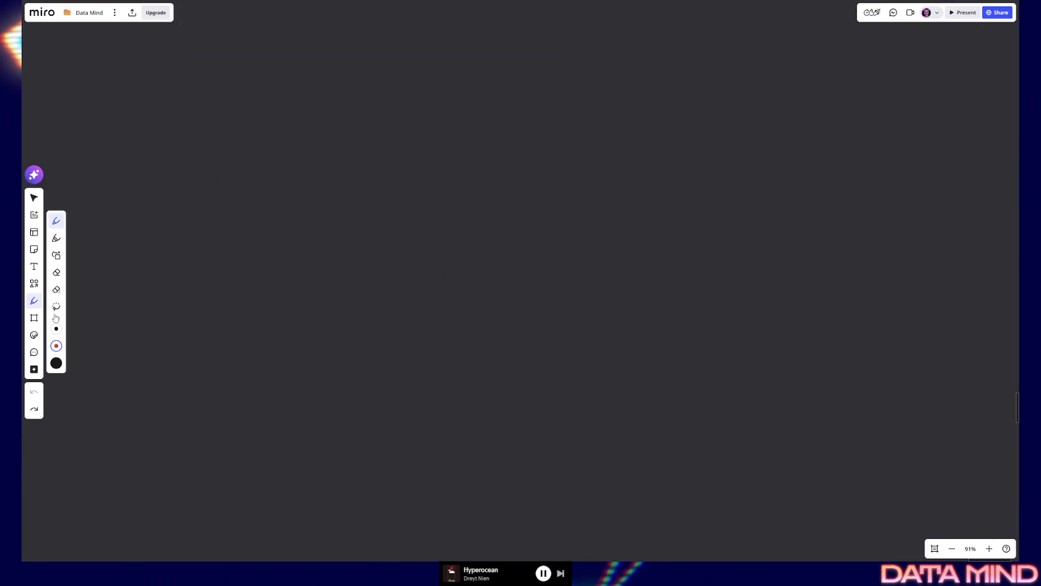
click(56, 346)
drag(90, 270, 88, 269)
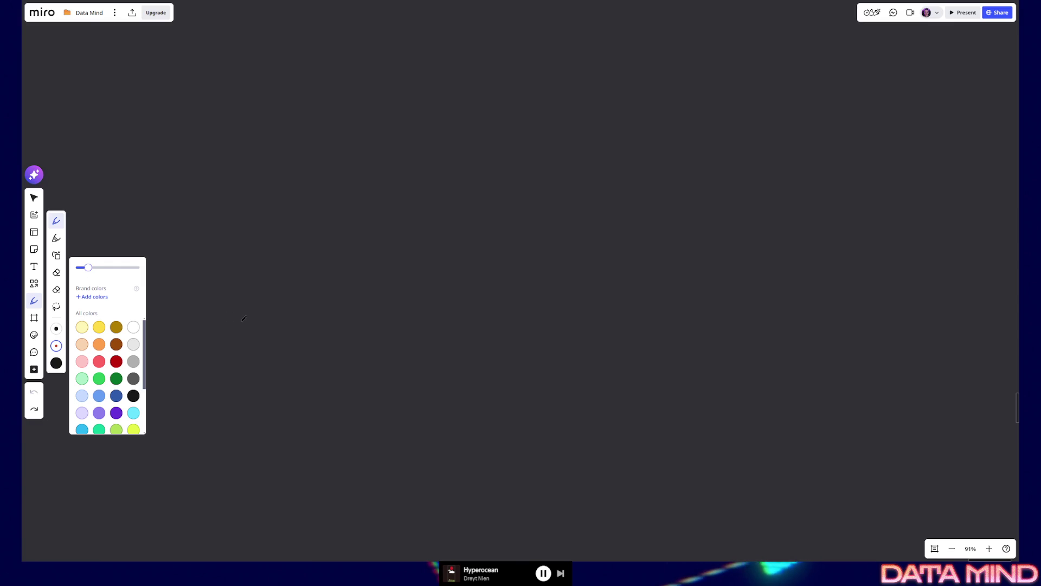
drag(400, 365, 455, 278)
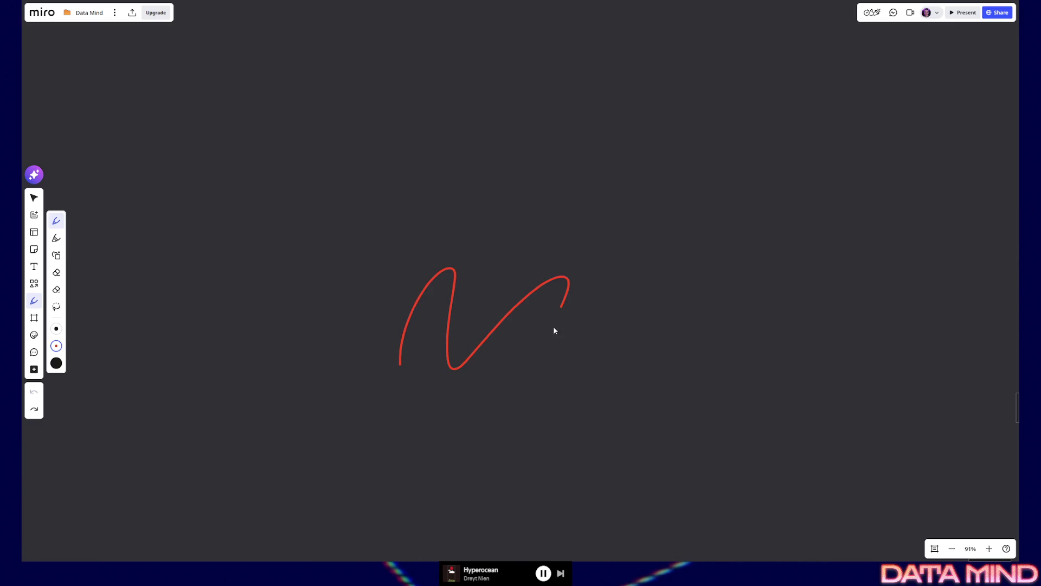
key(ctrl+z)
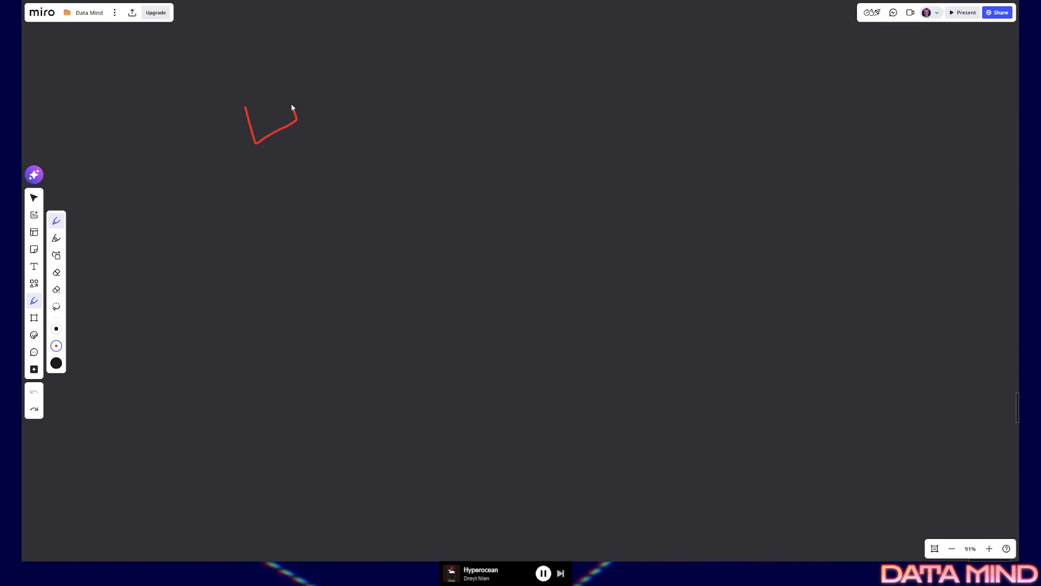
Step: Sketch the small square case and a bottle with two curved bands in red
mouse_move(272, 146)
mouse_down()
mouse_move(304, 130)
mouse_move(292, 84)
mouse_move(334, 93)
mouse_move(351, 145)
mouse_move(403, 186)
mouse_up()
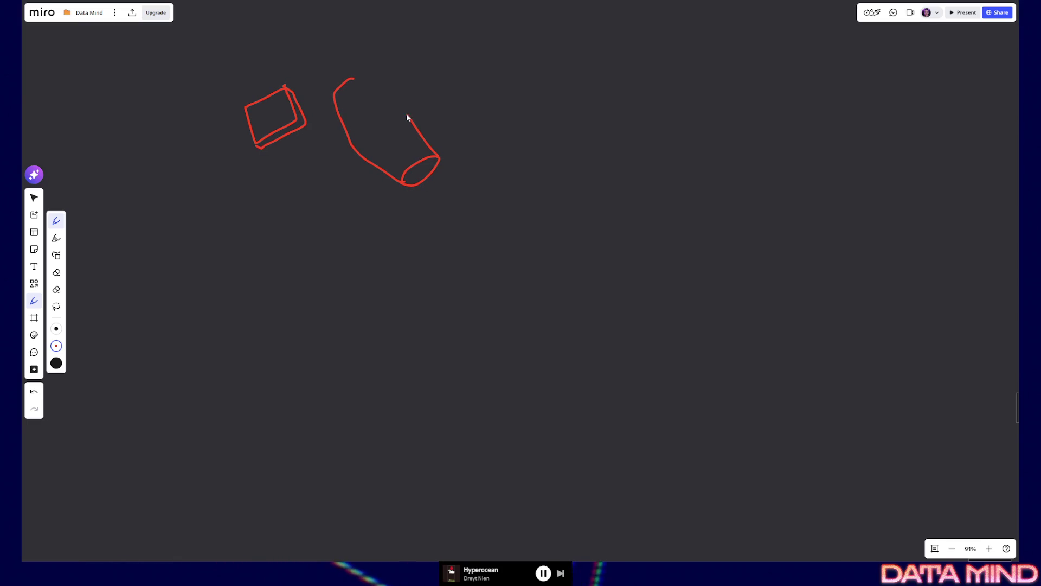
drag(366, 88, 353, 80)
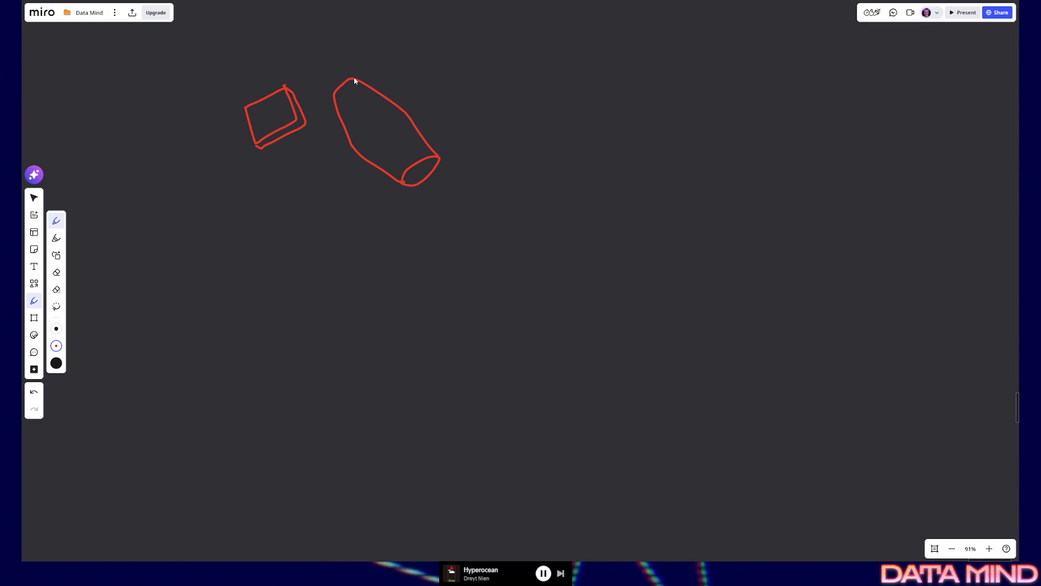
drag(350, 145, 396, 107)
drag(369, 161, 414, 124)
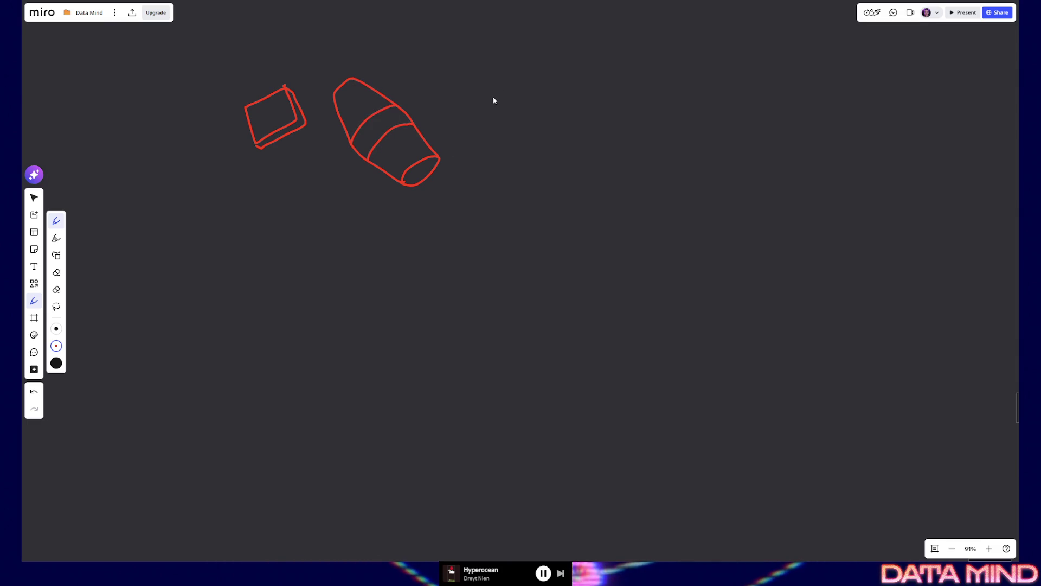
Step: Sketch a long rectangular box with a right-side handle beside the bottle
drag(495, 85, 478, 134)
mouse_move(594, 124)
mouse_down()
mouse_move(599, 94)
mouse_move(561, 82)
mouse_move(497, 87)
mouse_up()
mouse_move(477, 140)
mouse_down()
mouse_move(487, 169)
mouse_move(584, 165)
mouse_move(593, 135)
mouse_up()
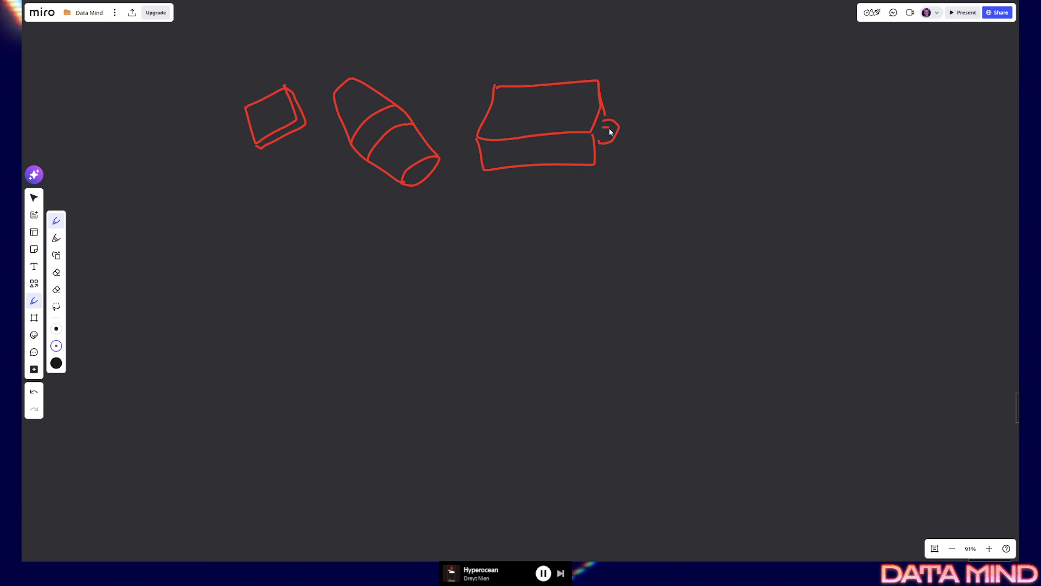
drag(605, 144, 598, 165)
mouse_move(480, 126)
mouse_down()
mouse_move(479, 159)
mouse_move(506, 135)
mouse_up()
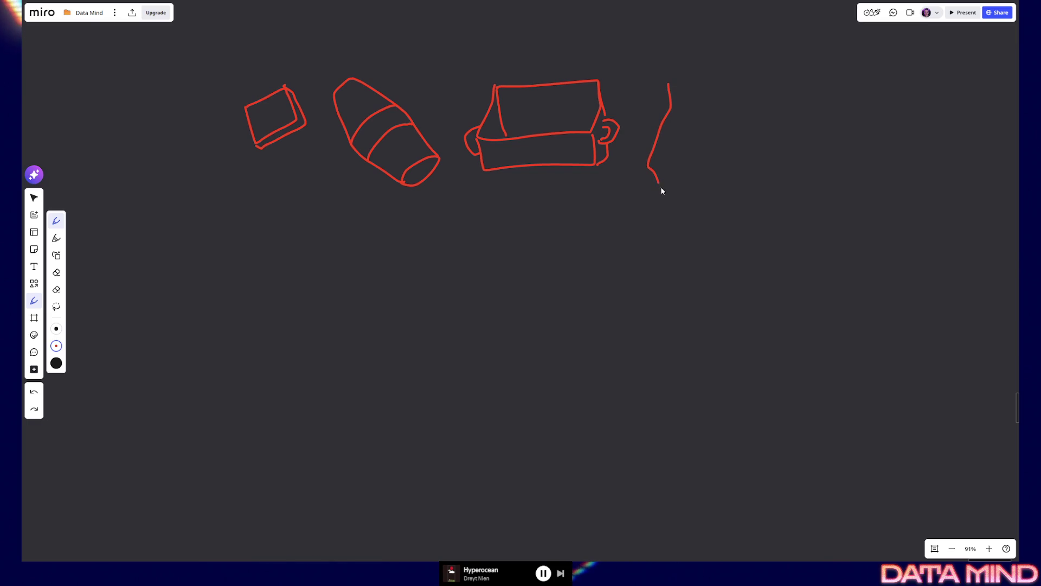
Step: Finish the trash bag sketch with its outline, fold lines and tied top
mouse_move(742, 170)
mouse_down()
mouse_move(714, 102)
mouse_move(693, 100)
mouse_move(715, 122)
mouse_move(689, 154)
mouse_up()
drag(675, 115, 666, 150)
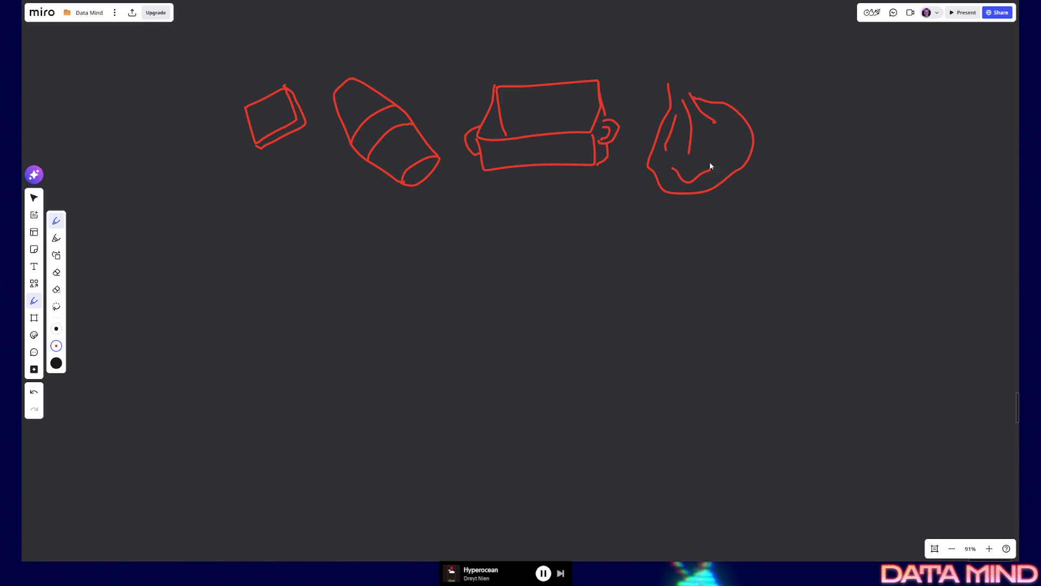
drag(685, 103, 693, 98)
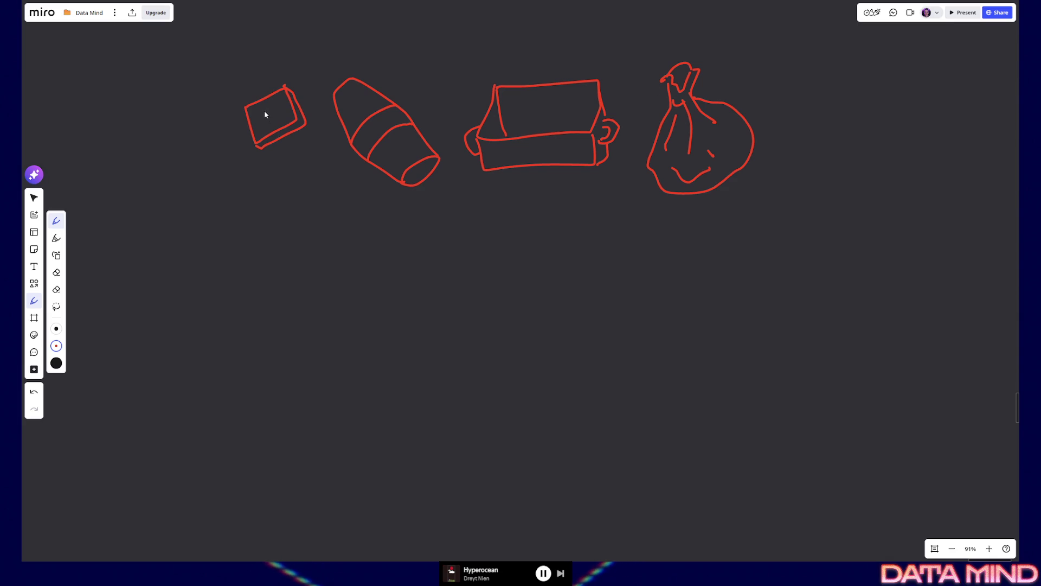
Step: Draw a disc inside the square case, then label the first two sketches 'disc' and 'goo'
drag(261, 135, 289, 124)
key(ctrl+z)
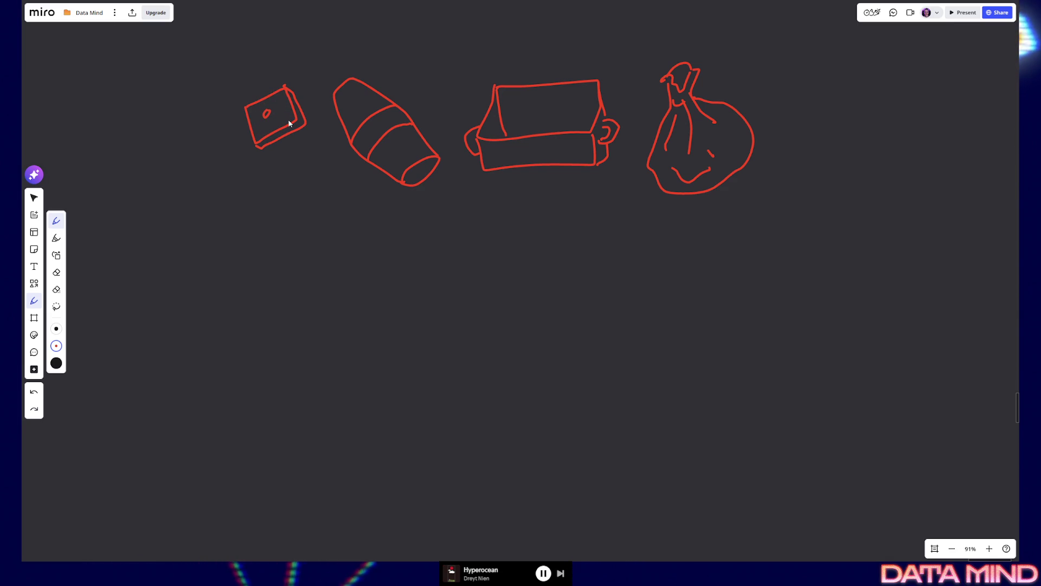
mouse_move(270, 131)
mouse_down()
mouse_move(272, 118)
mouse_move(282, 130)
mouse_up()
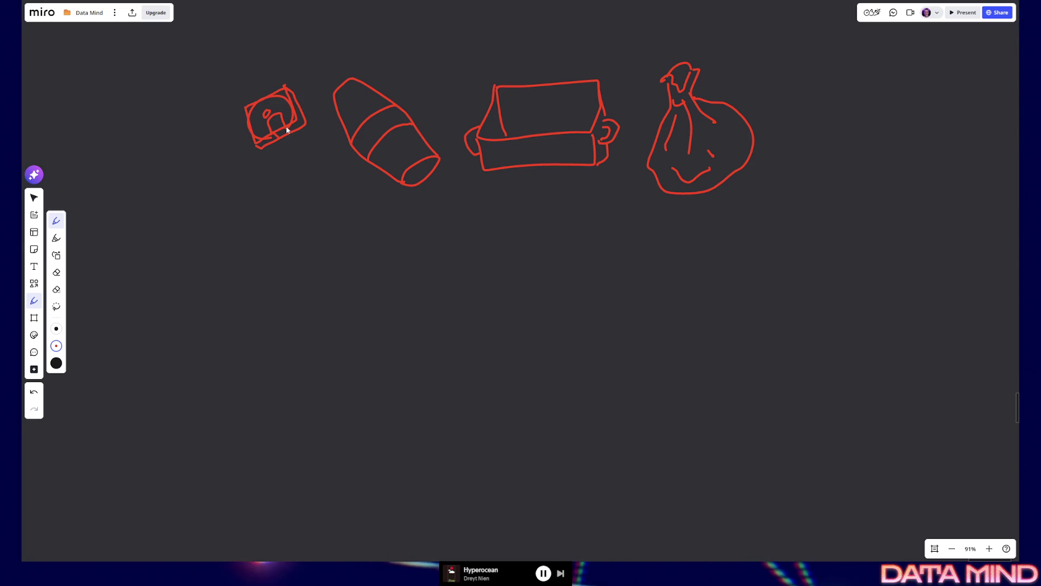
drag(234, 76, 271, 68)
drag(334, 50, 353, 47)
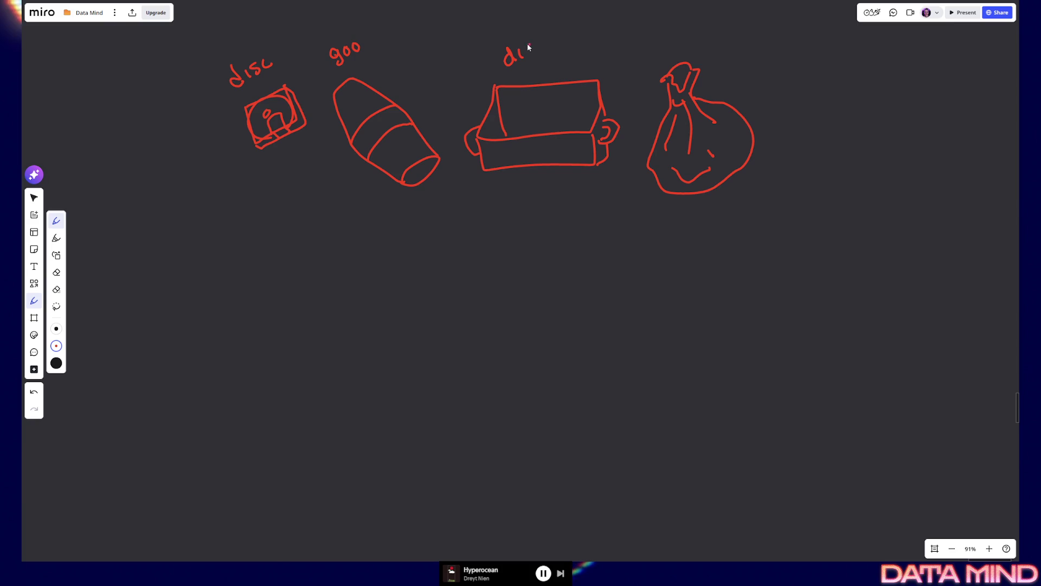
Step: Handwrite the labels 'disc box' and 'trash bag' above the box and bag
mouse_move(547, 45)
mouse_down()
mouse_move(551, 65)
mouse_move(576, 61)
mouse_up()
drag(576, 49, 571, 57)
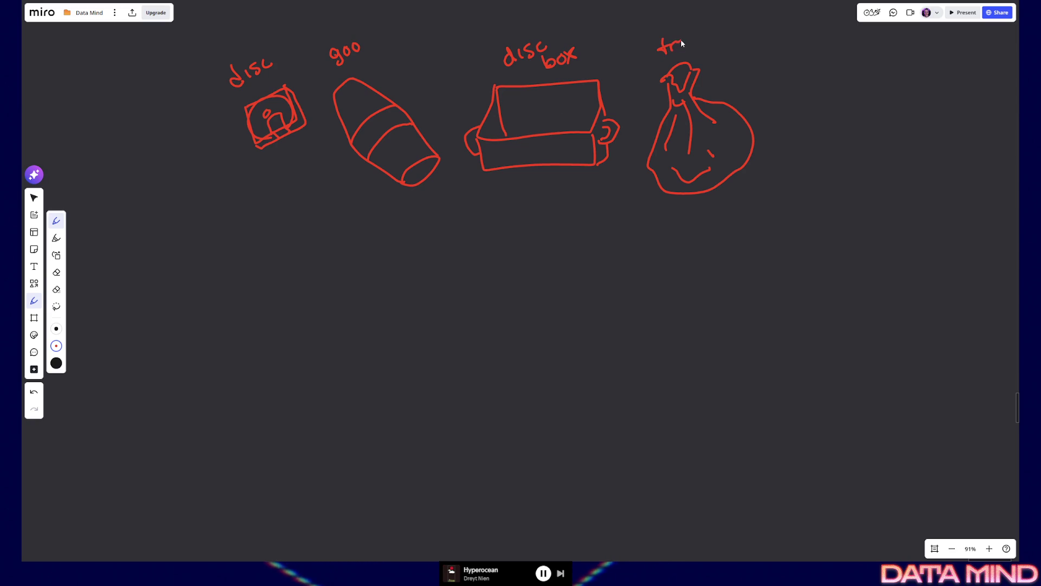
drag(695, 44, 723, 53)
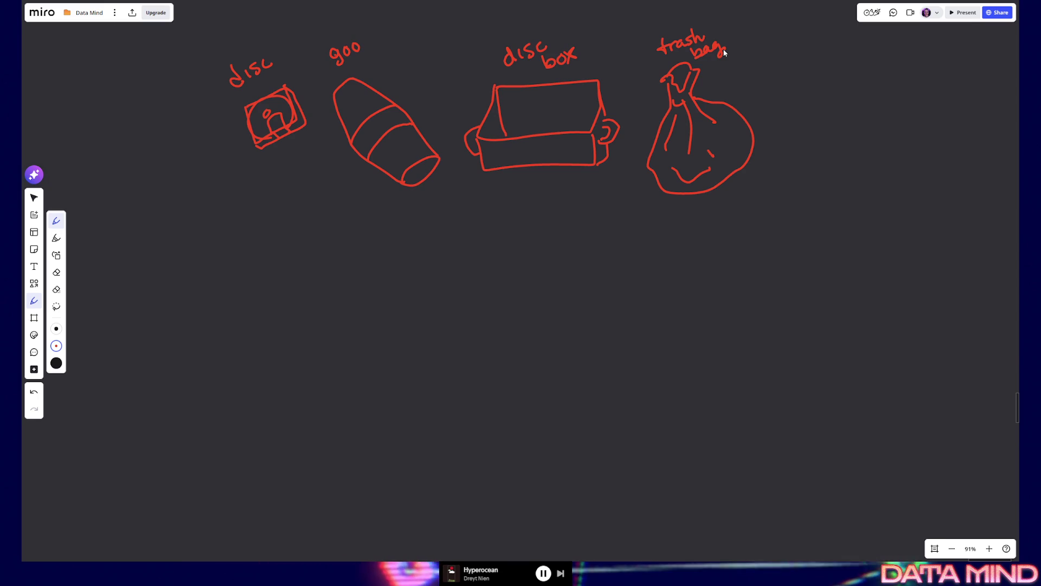
Step: Sketch a coffee cup on the right with the label 'coffee' above it
mouse_move(817, 112)
mouse_down()
mouse_move(826, 138)
mouse_move(848, 145)
mouse_move(853, 112)
mouse_move(853, 128)
mouse_up()
drag(827, 72, 870, 69)
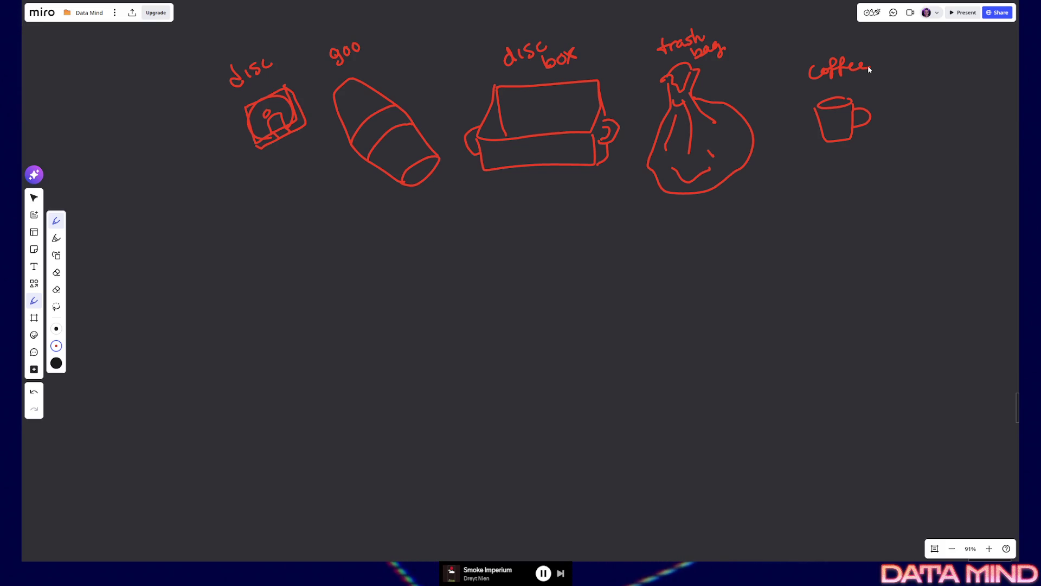
click(56, 347)
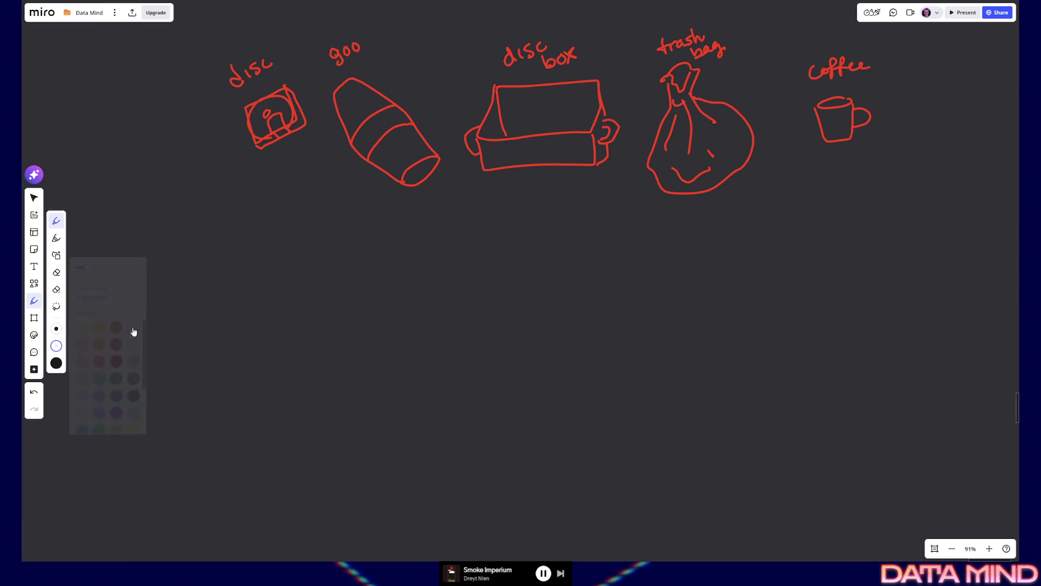
Step: Box-select all drawings and labels, recolour them white and make their strokes thinner
click(58, 347)
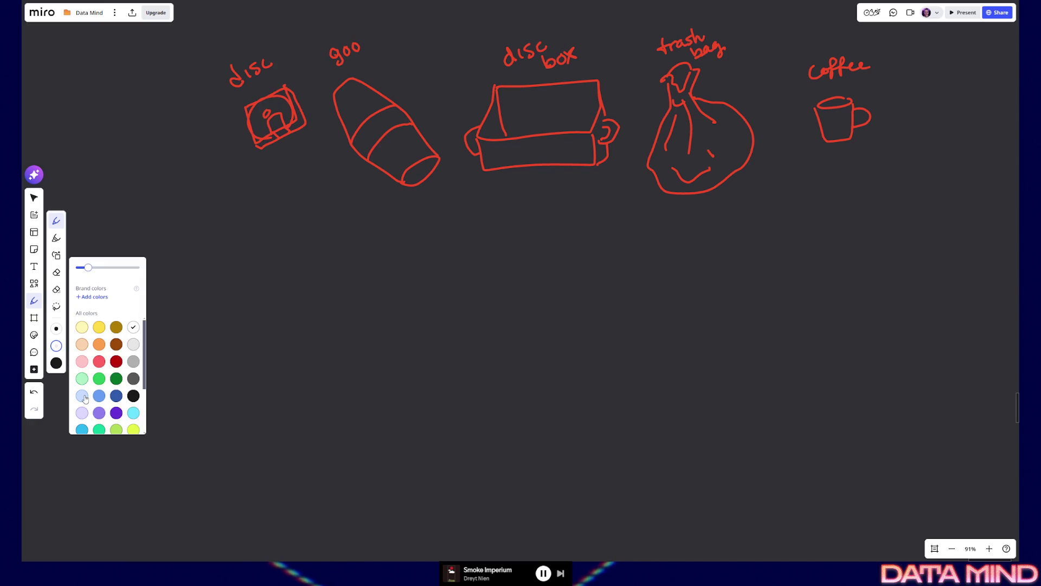
key(Escape)
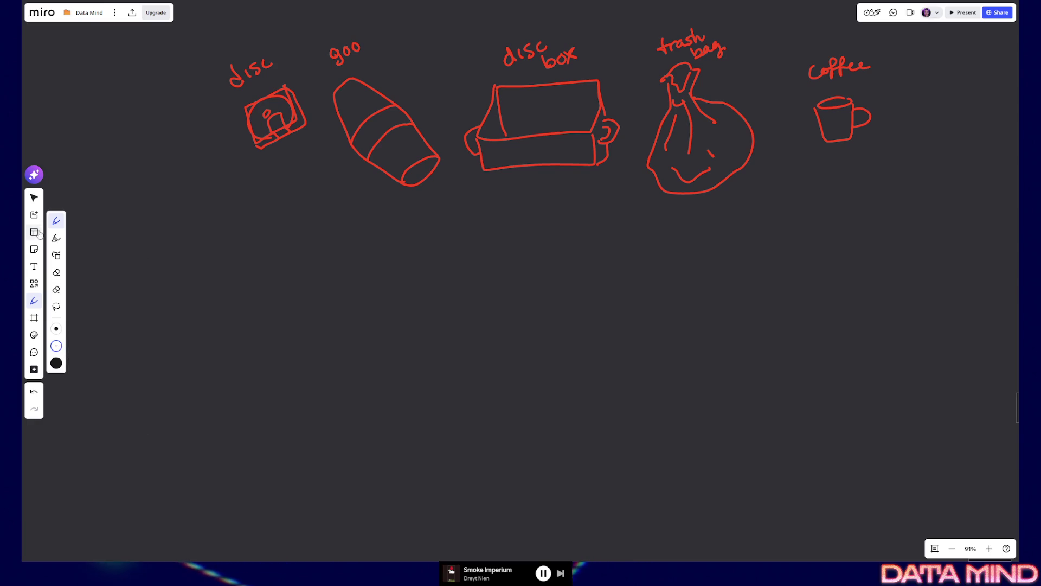
key(v)
key(ctrl+z)
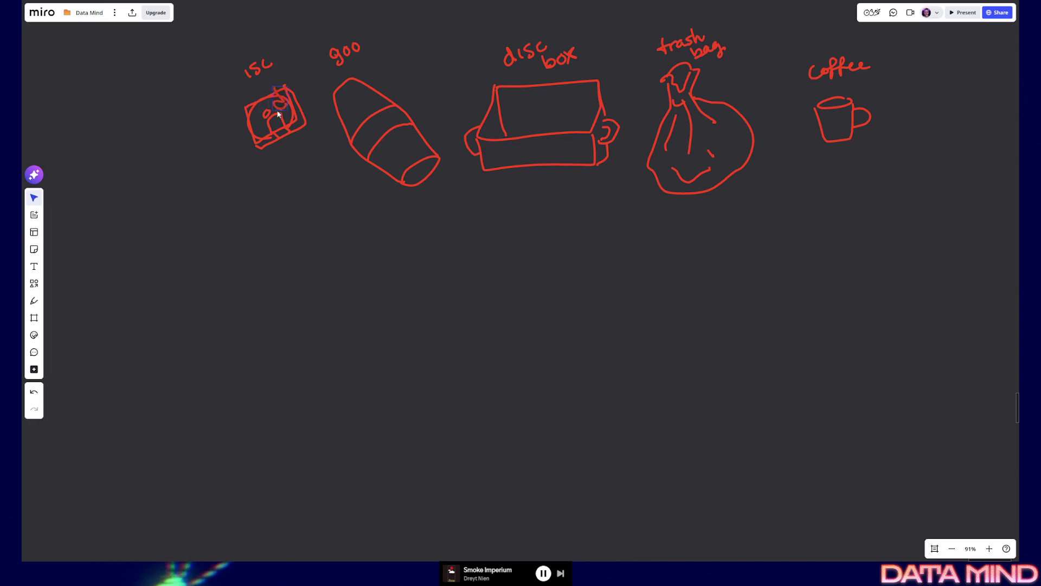
mouse_move(252, 52)
mouse_down()
mouse_move(558, 192)
mouse_move(861, 227)
mouse_up()
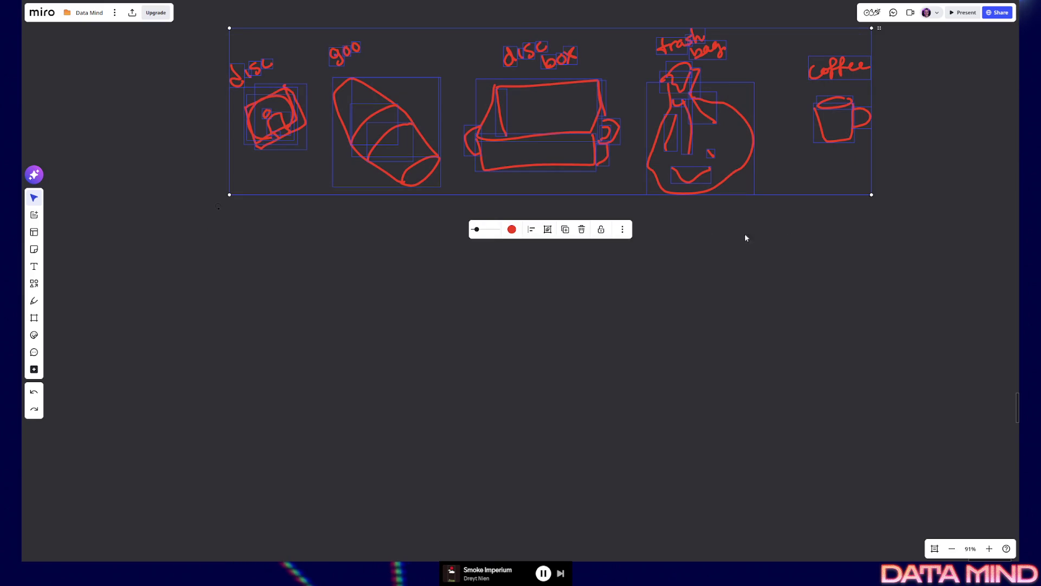
click(511, 230)
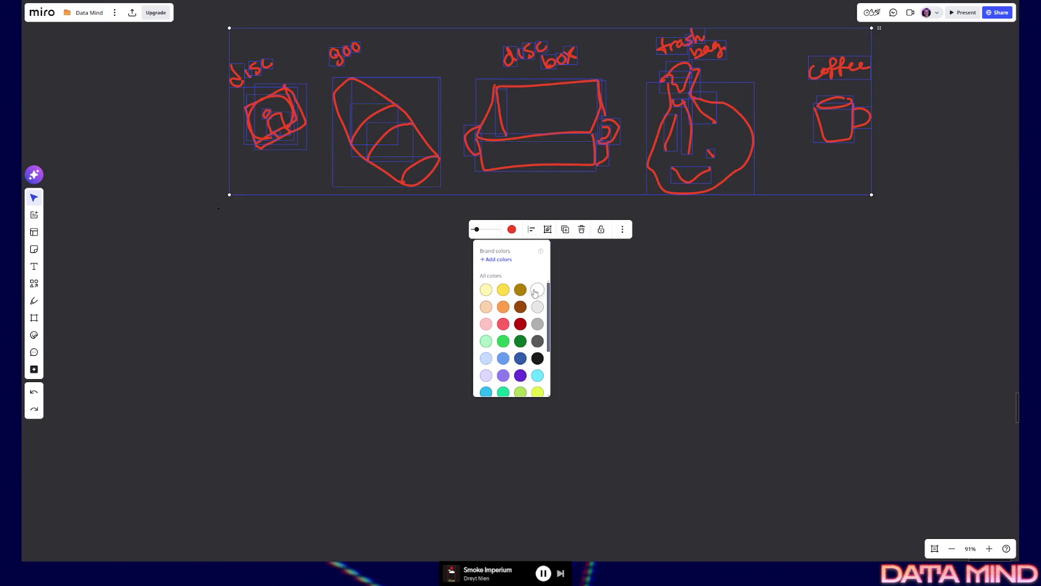
click(541, 307)
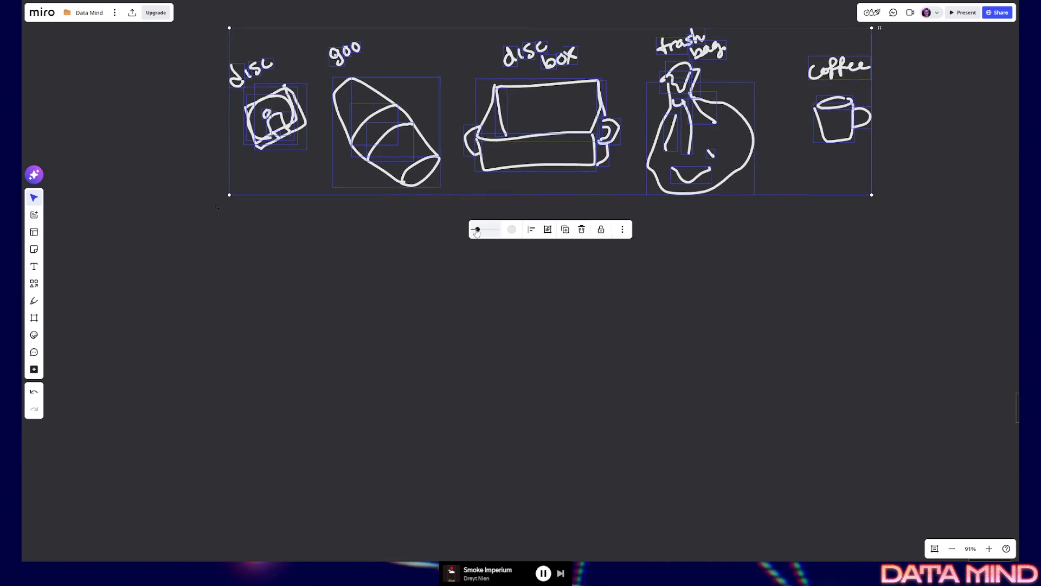
drag(476, 230, 470, 230)
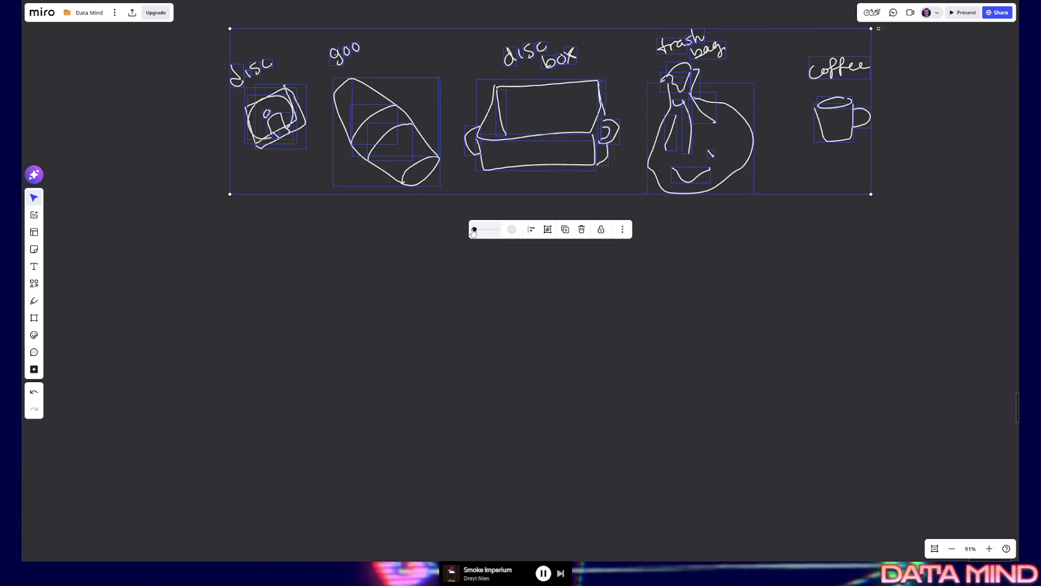
click(350, 234)
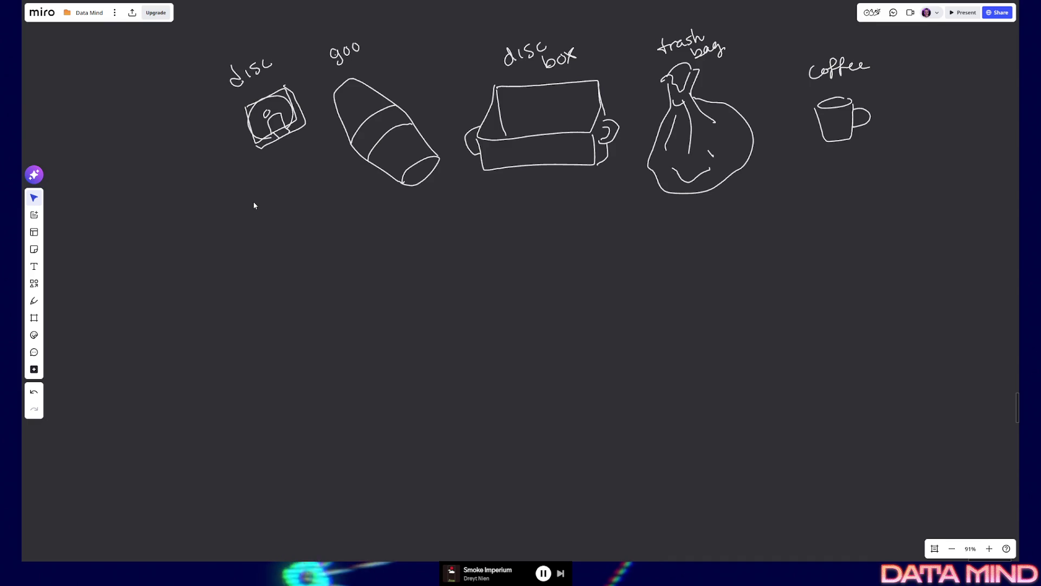
click(34, 300)
Step: Set the pen colour to dark red and draw a test stroke
click(56, 345)
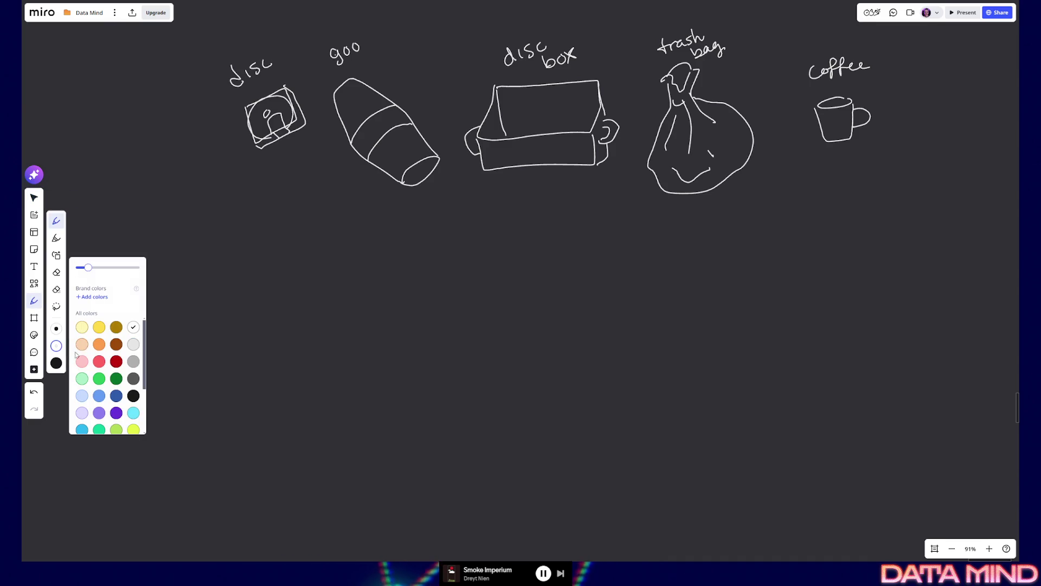
click(117, 365)
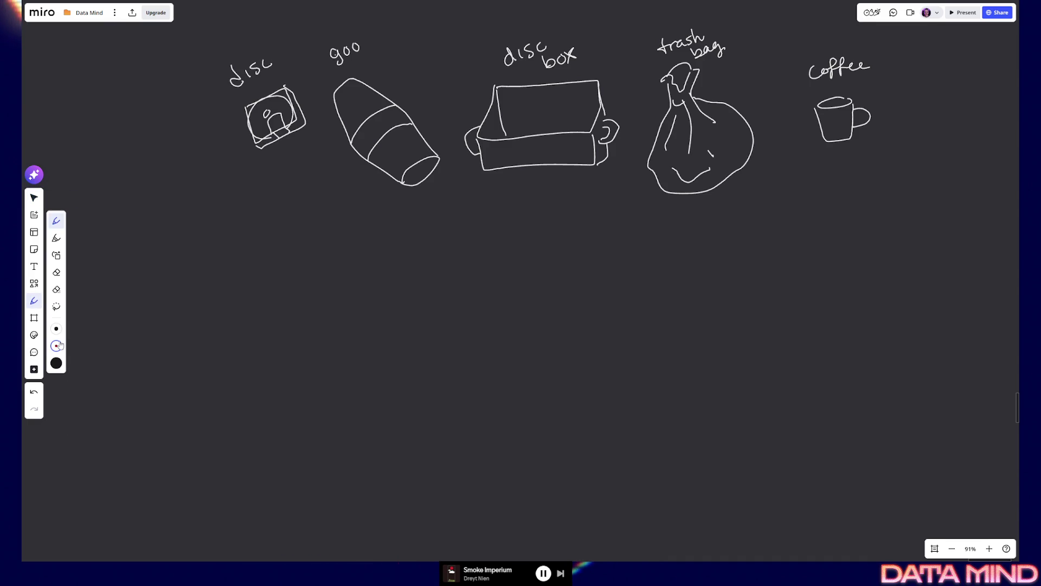
click(56, 345)
drag(143, 355, 144, 404)
scroll(143, 380, up, 3)
click(107, 351)
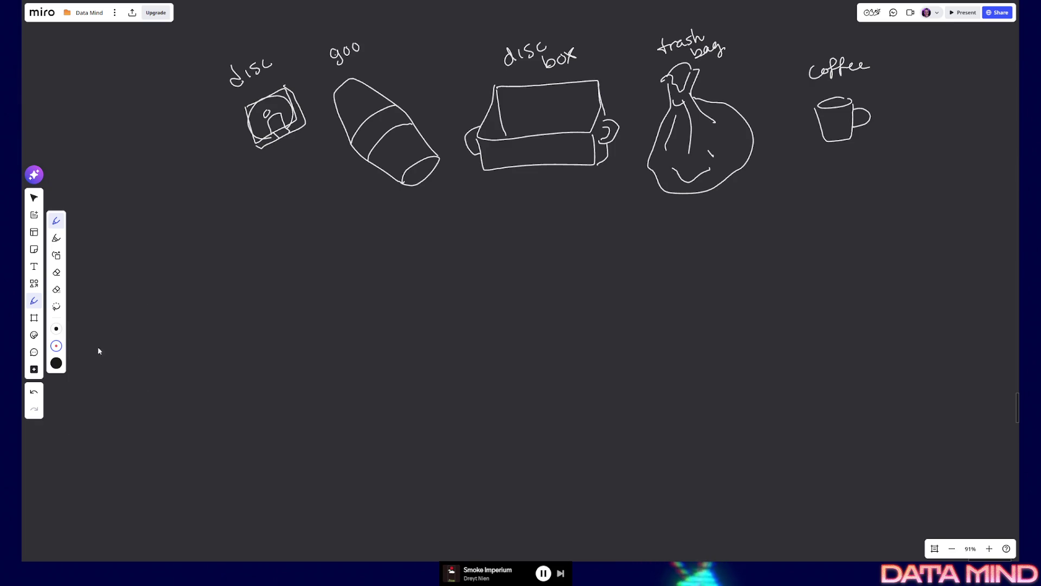
click(55, 345)
click(118, 369)
drag(175, 345, 233, 308)
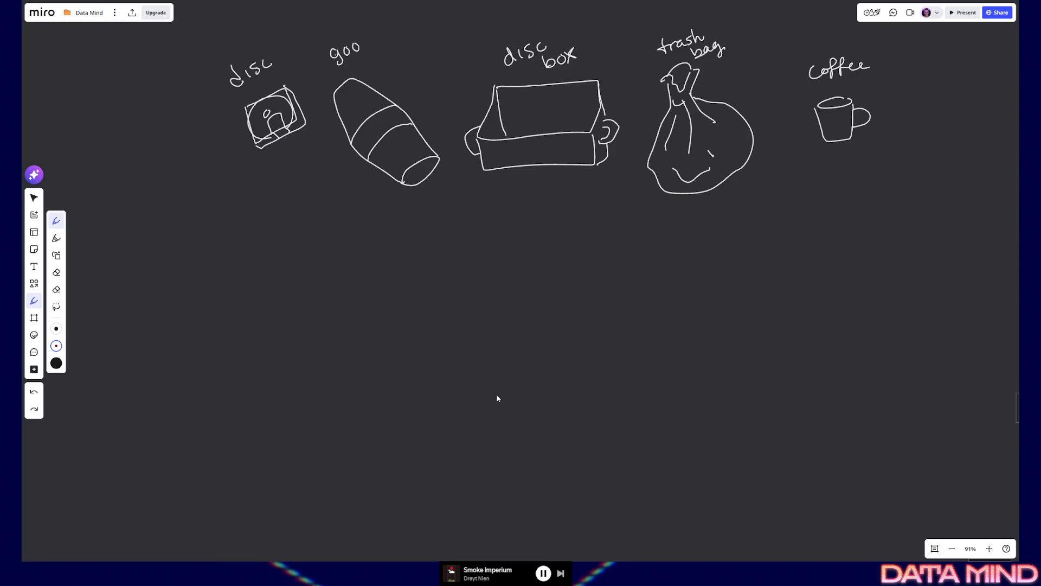
Step: Place a small dark-red dot on the empty board below the disc sketch
click(282, 138)
key(ctrl+z)
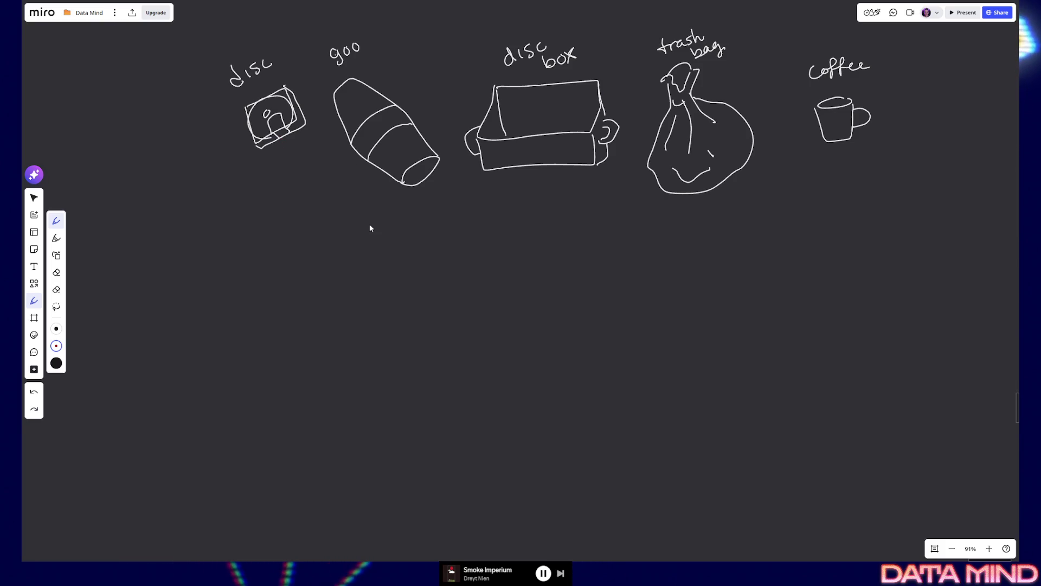
click(289, 228)
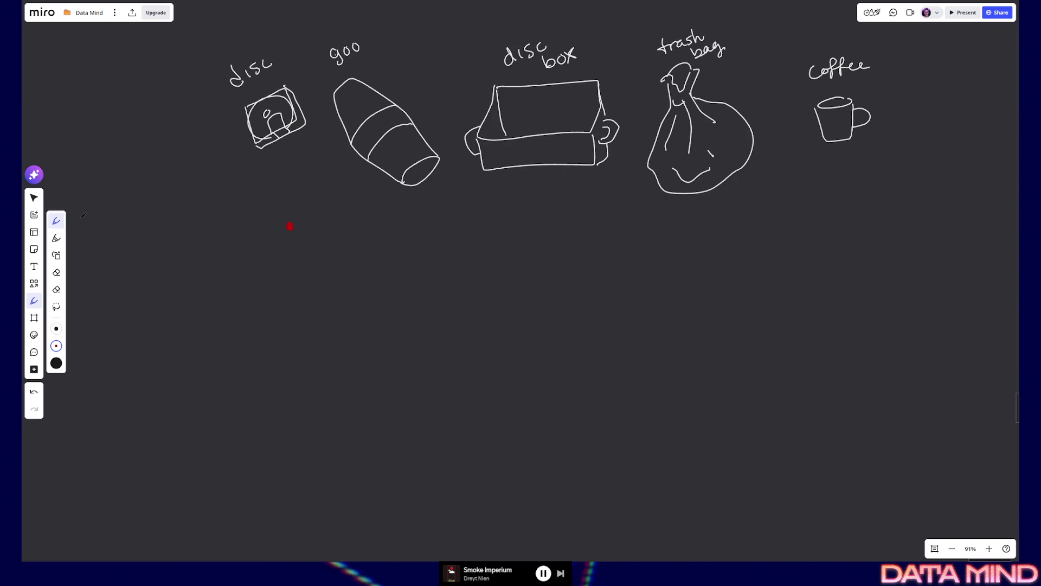
Step: Paste copies of the red dot onto the goo, disc box, trash bag and coffee cup
key(v)
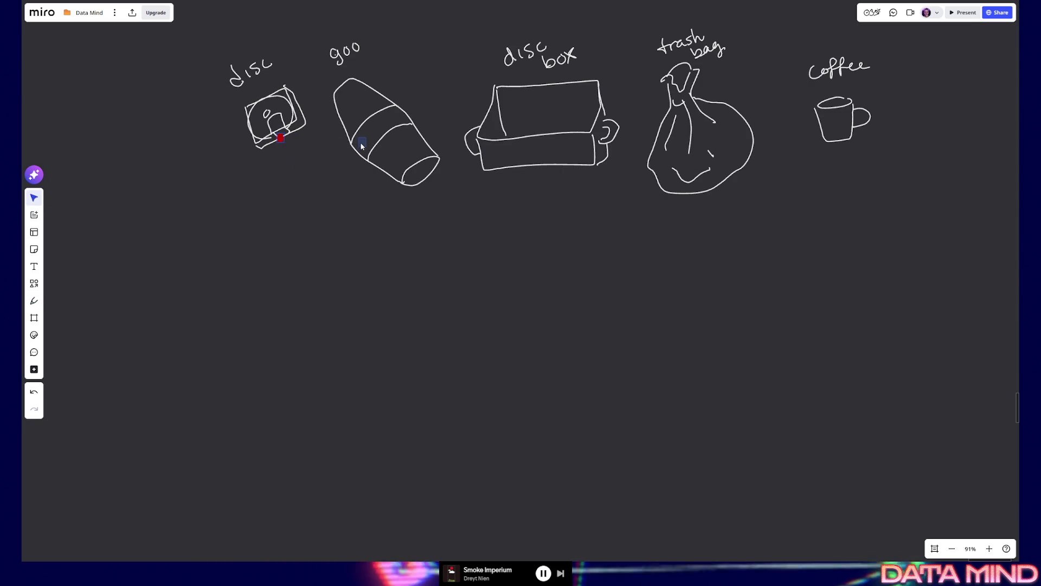
key(ctrl+v)
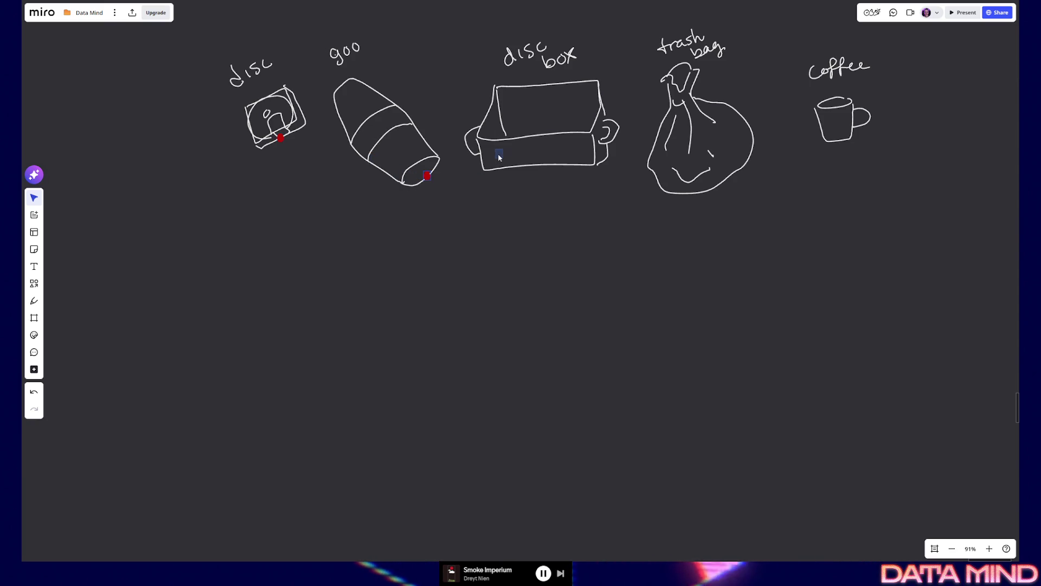
key(ctrl+v)
key(Escape)
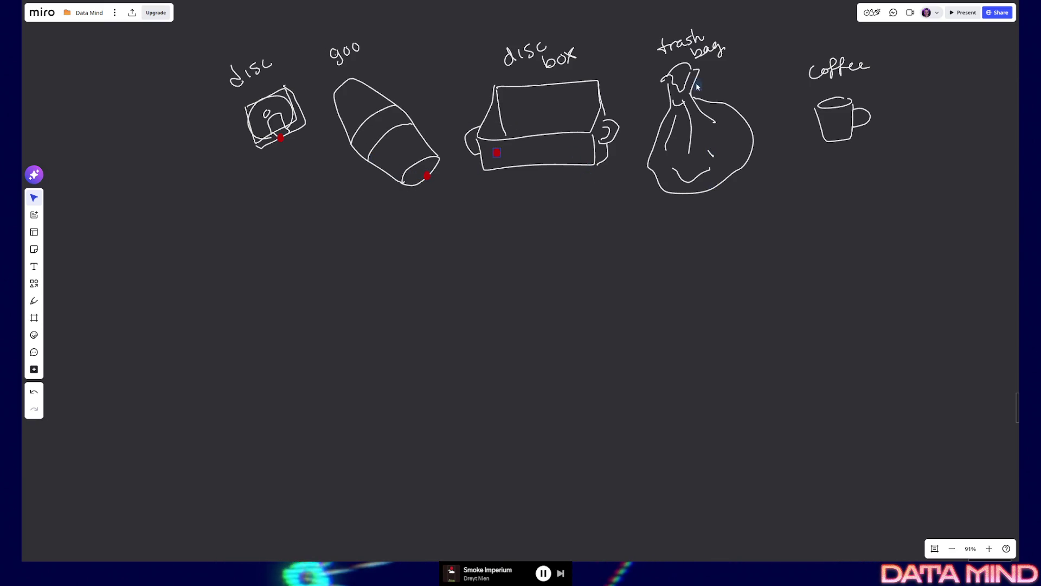
key(ctrl+v)
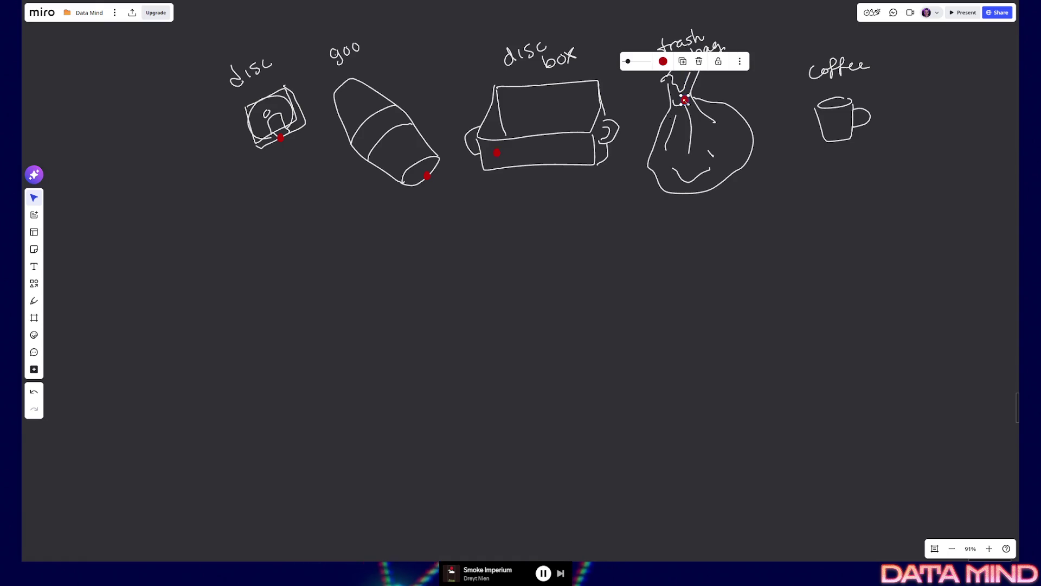
key(Escape)
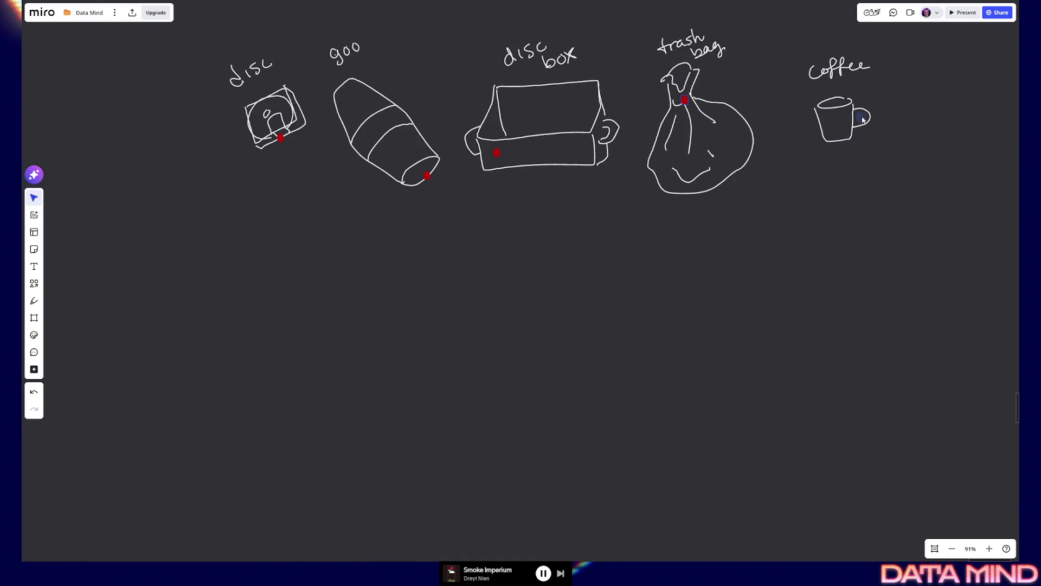
key(ctrl+v)
key(Escape)
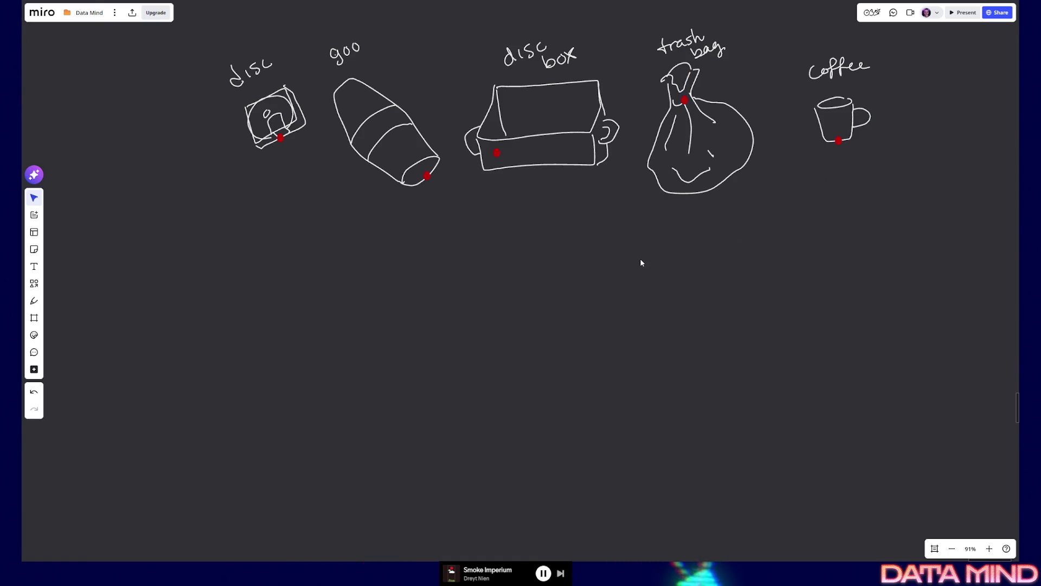
click(33, 308)
click(56, 346)
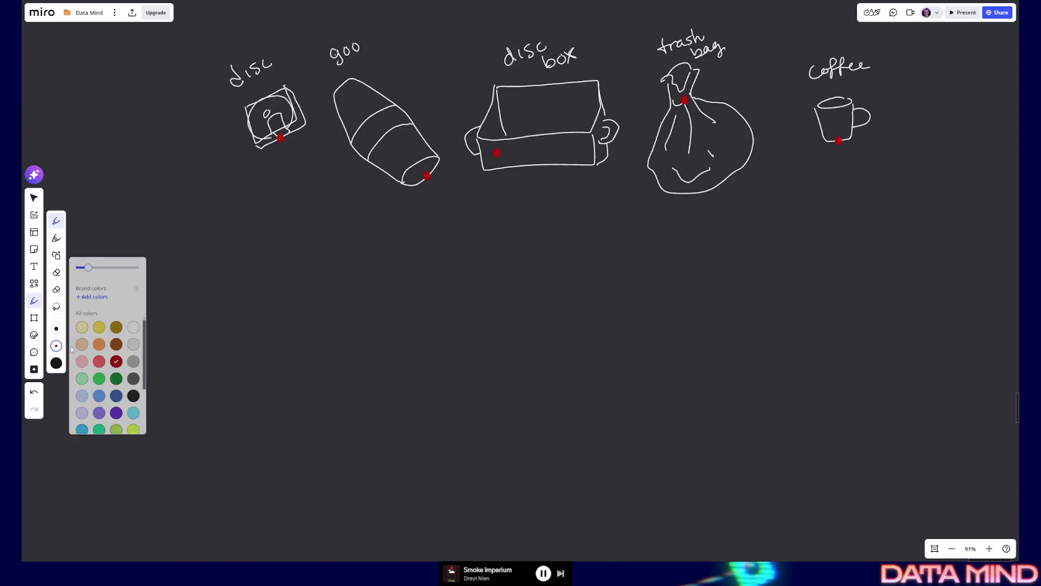
Step: With a white pen, draw the pod's vertical centre line and two horizontal rings
click(134, 327)
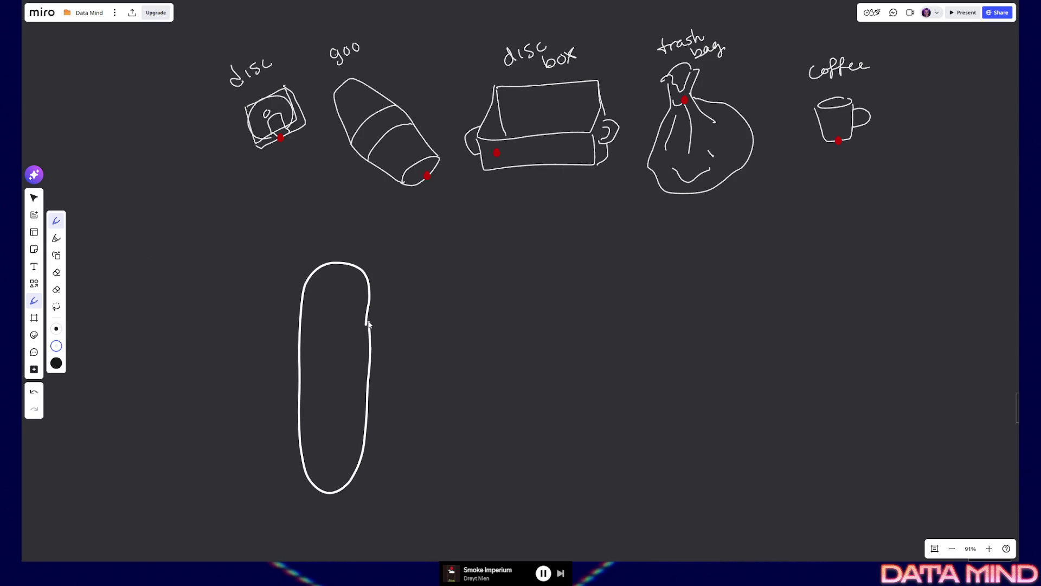
drag(346, 349, 343, 264)
mouse_move(301, 337)
mouse_down()
mouse_move(352, 344)
mouse_move(297, 334)
mouse_up()
mouse_move(324, 403)
mouse_down()
mouse_move(327, 433)
mouse_move(323, 404)
mouse_up()
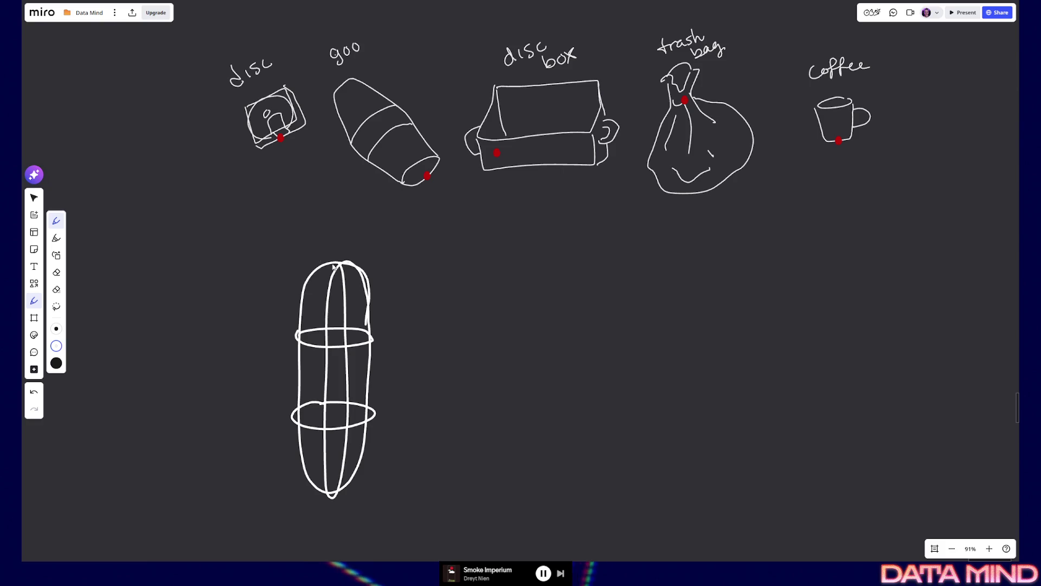
click(59, 346)
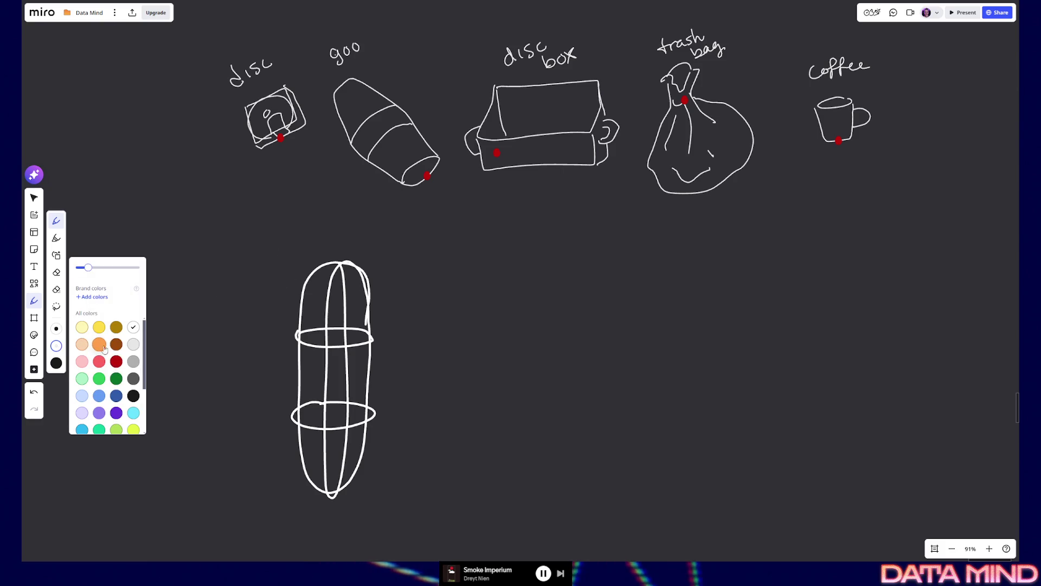
Step: Draw the blue camera head and a blue side panel on the pod
click(118, 365)
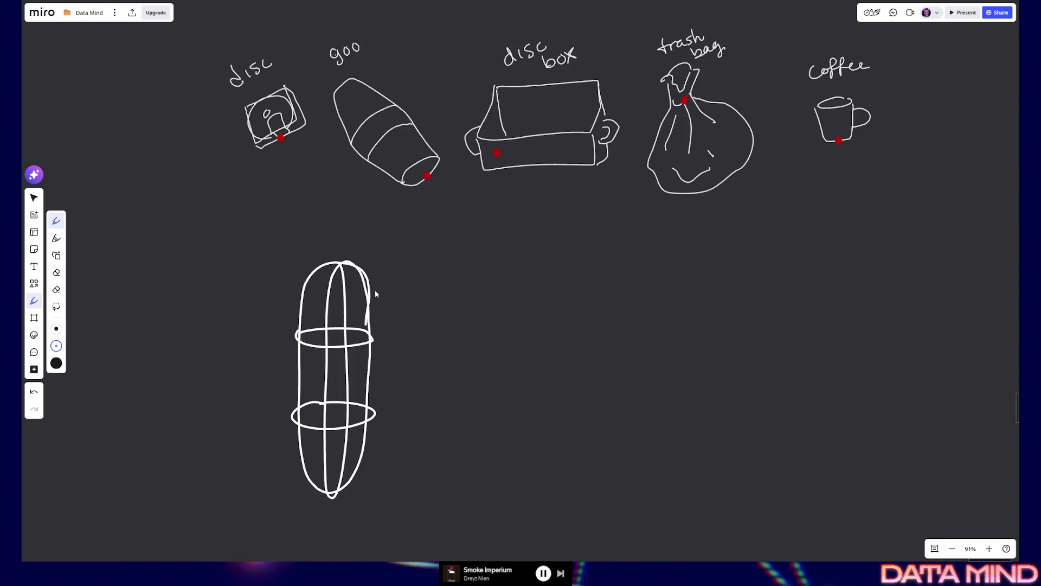
mouse_move(386, 268)
mouse_down()
mouse_move(332, 307)
mouse_move(381, 345)
mouse_up()
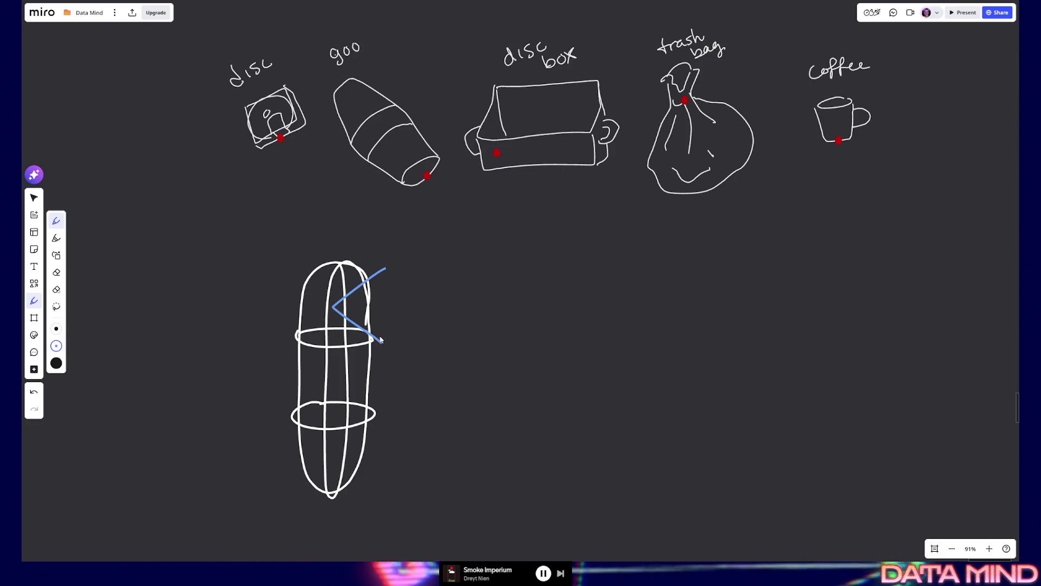
key(ctrl+z)
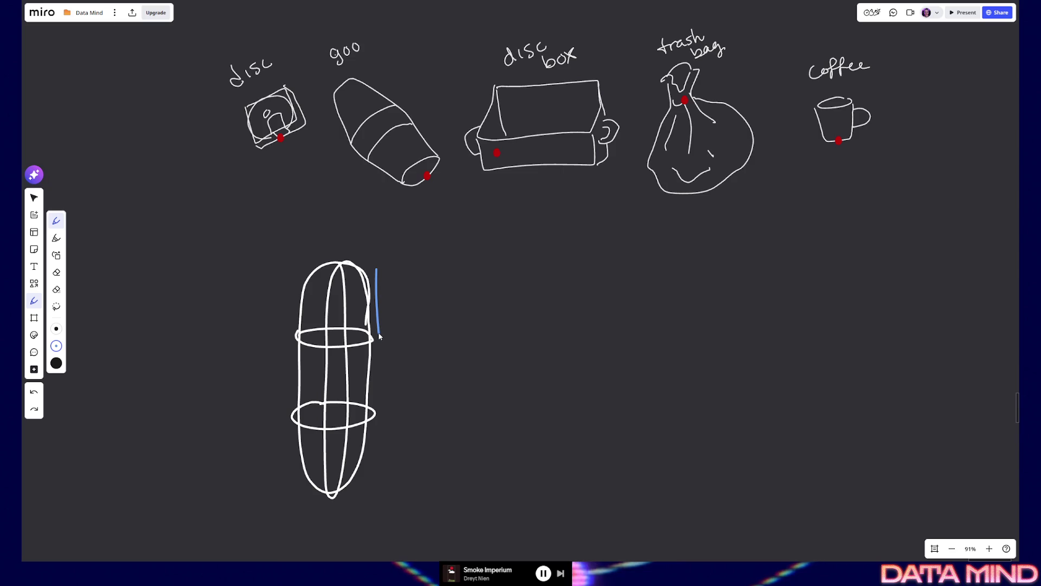
mouse_move(379, 335)
mouse_down()
mouse_move(401, 318)
mouse_move(402, 278)
mouse_move(375, 272)
mouse_move(331, 299)
mouse_move(342, 325)
mouse_up()
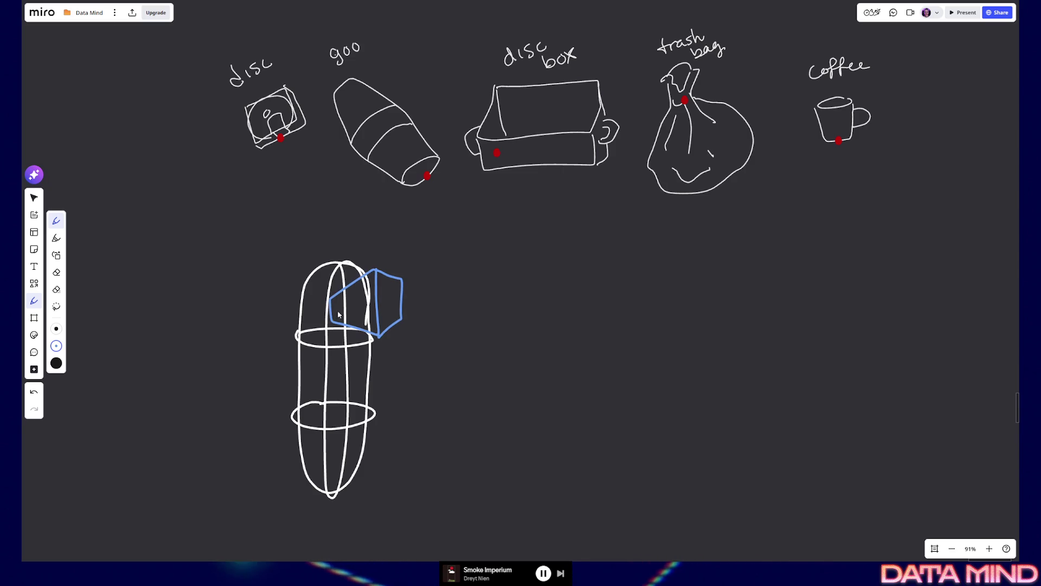
mouse_move(328, 272)
mouse_down()
mouse_move(265, 275)
mouse_move(256, 337)
mouse_move(332, 327)
mouse_up()
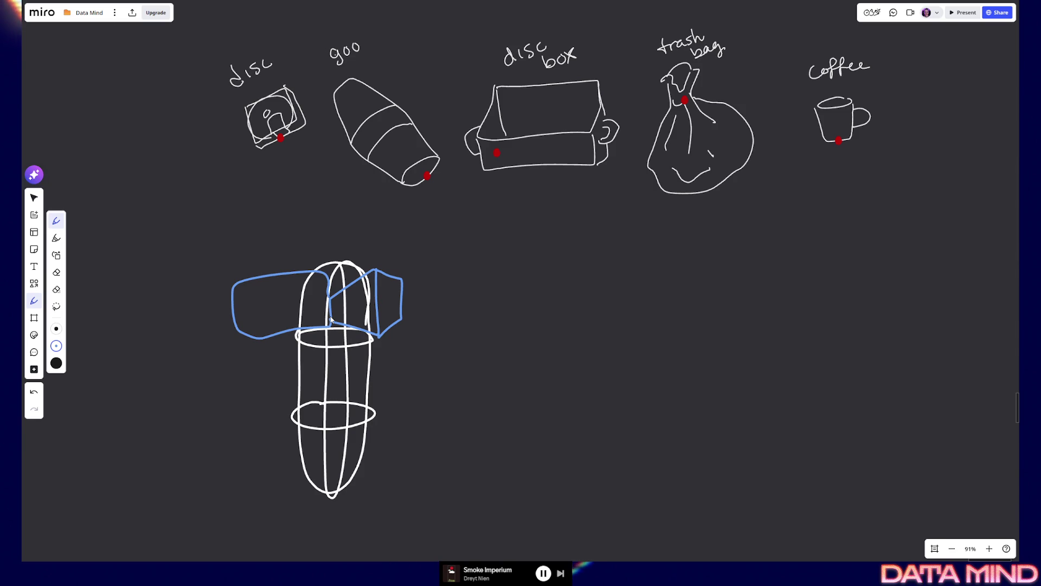
Step: Add two blue view lines fanning right, then a light-grey pointed shape between them
drag(407, 276, 496, 232)
drag(391, 334, 490, 404)
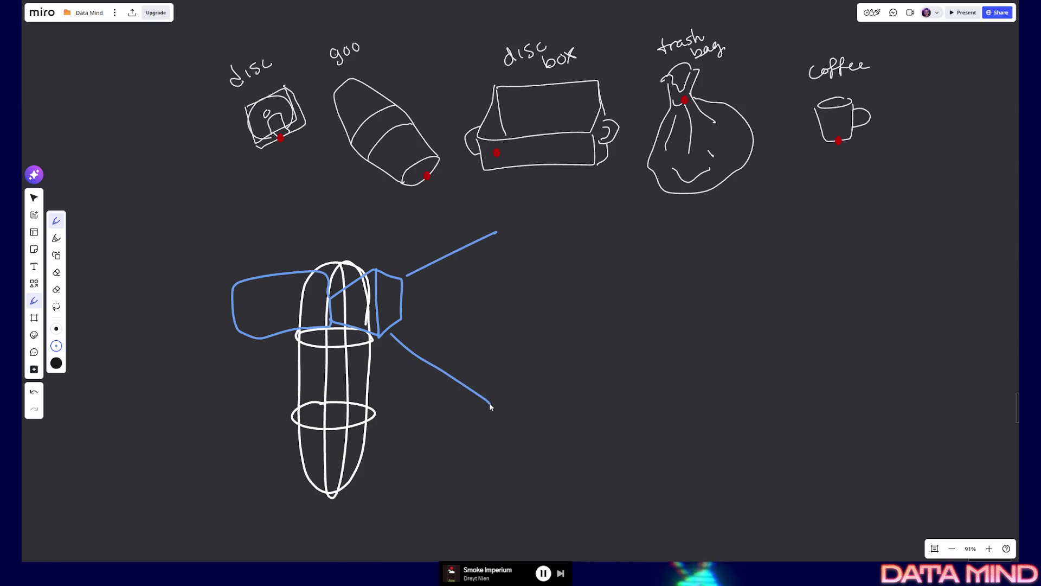
click(56, 346)
click(134, 345)
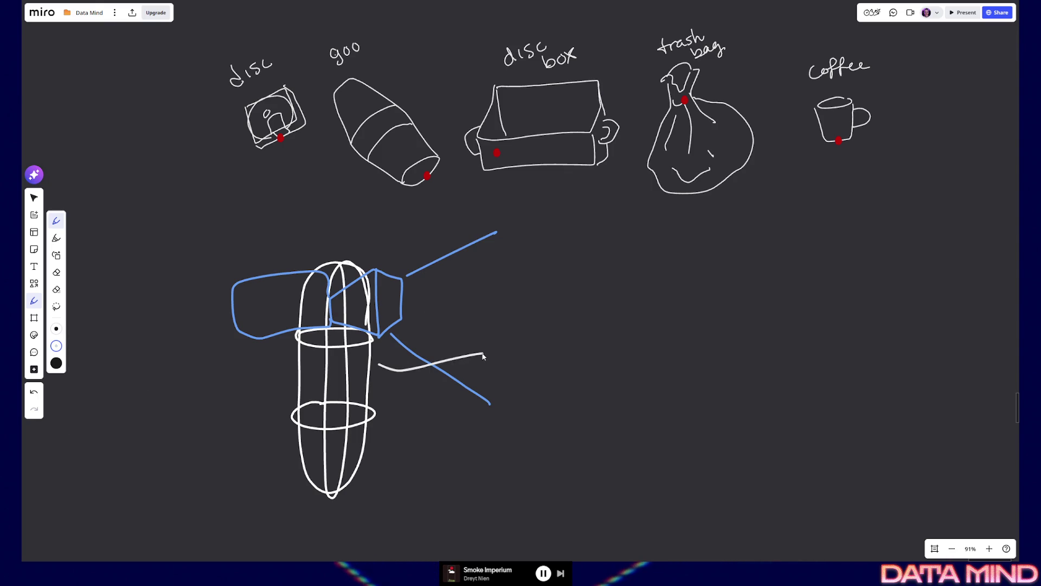
key(ctrl+z)
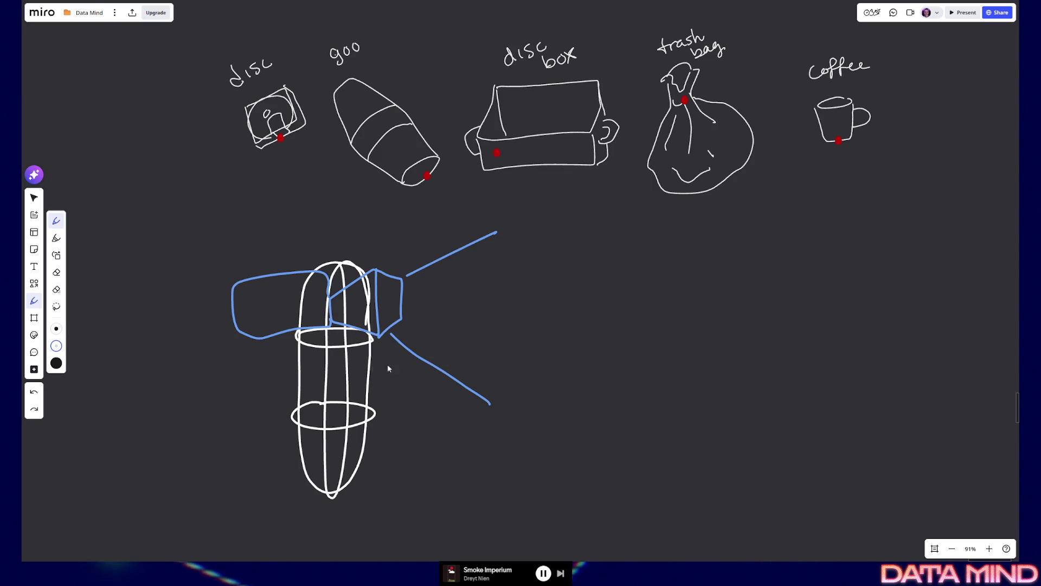
mouse_move(411, 381)
mouse_down()
mouse_move(475, 354)
mouse_move(390, 373)
mouse_move(427, 371)
mouse_up()
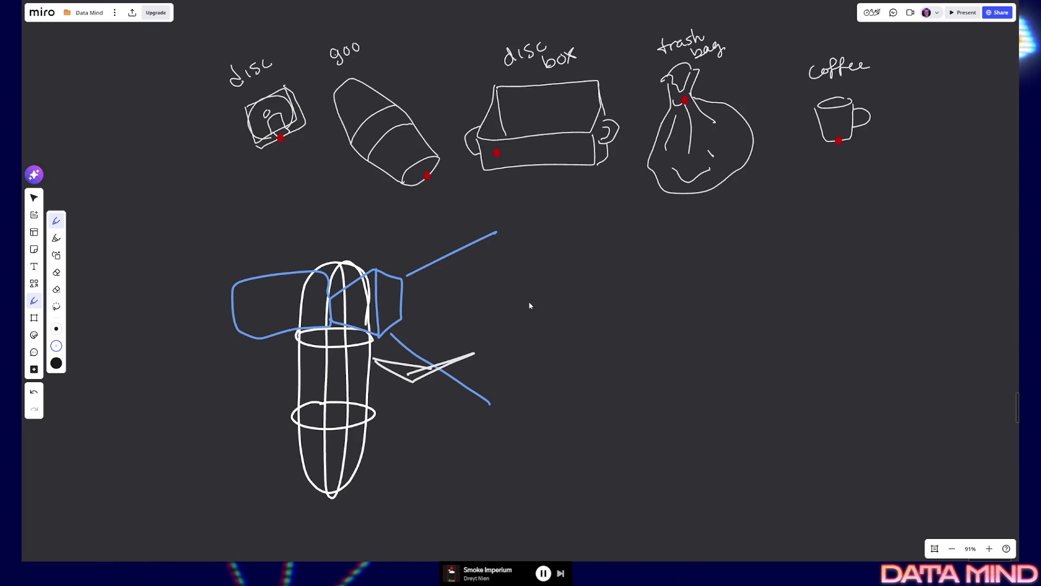
Step: Sketch a small cube right of the pointed shape and box-select its strokes
drag(486, 337, 487, 351)
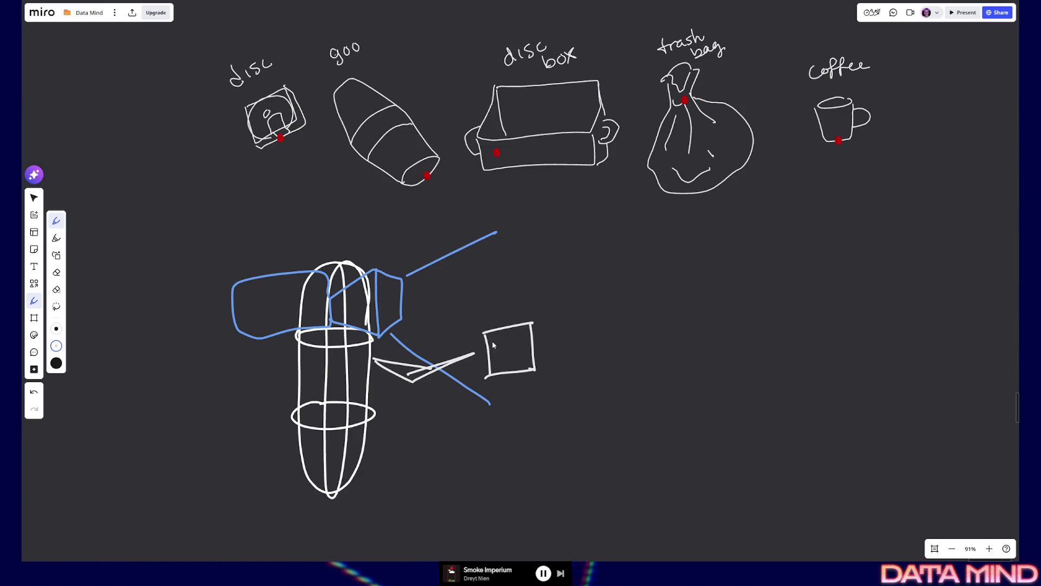
mouse_move(520, 335)
mouse_down()
mouse_move(531, 336)
mouse_move(552, 375)
mouse_move(516, 376)
mouse_move(555, 374)
mouse_up()
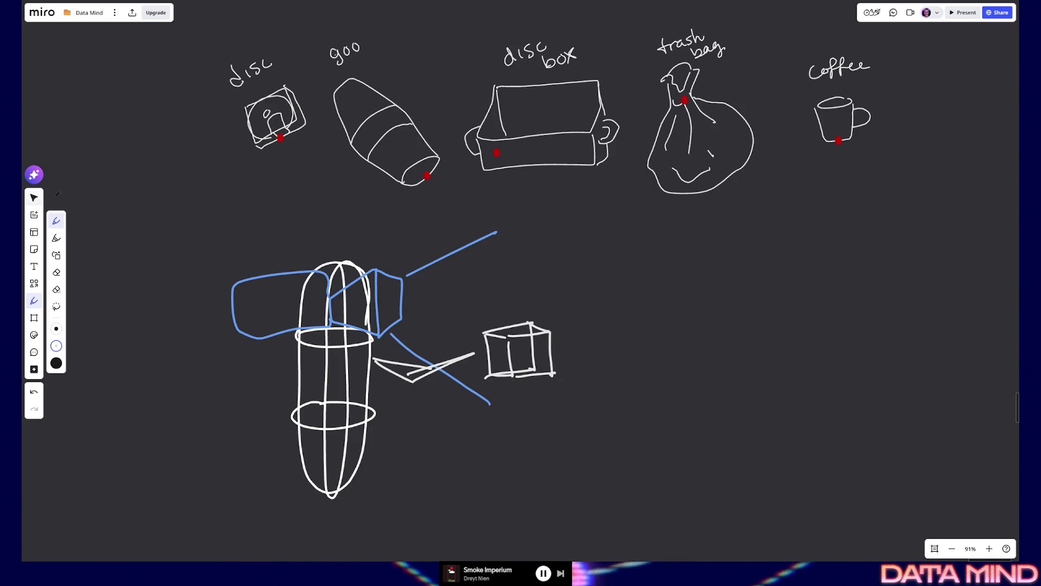
click(33, 197)
mouse_move(479, 318)
mouse_down()
mouse_move(576, 386)
mouse_move(488, 319)
mouse_up()
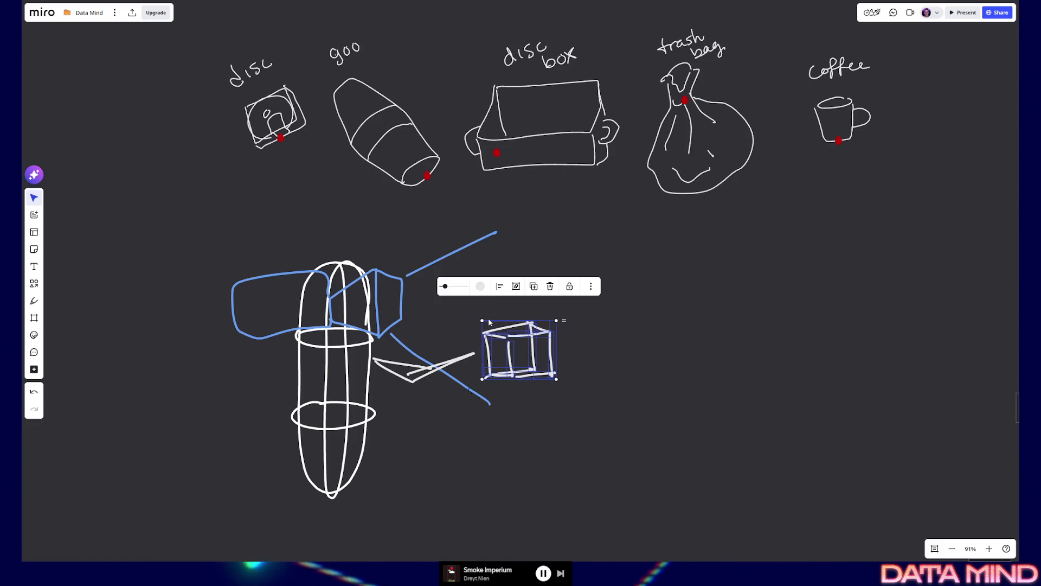
Step: Make the cube's lines thinner, then deselect it
click(481, 286)
click(481, 286)
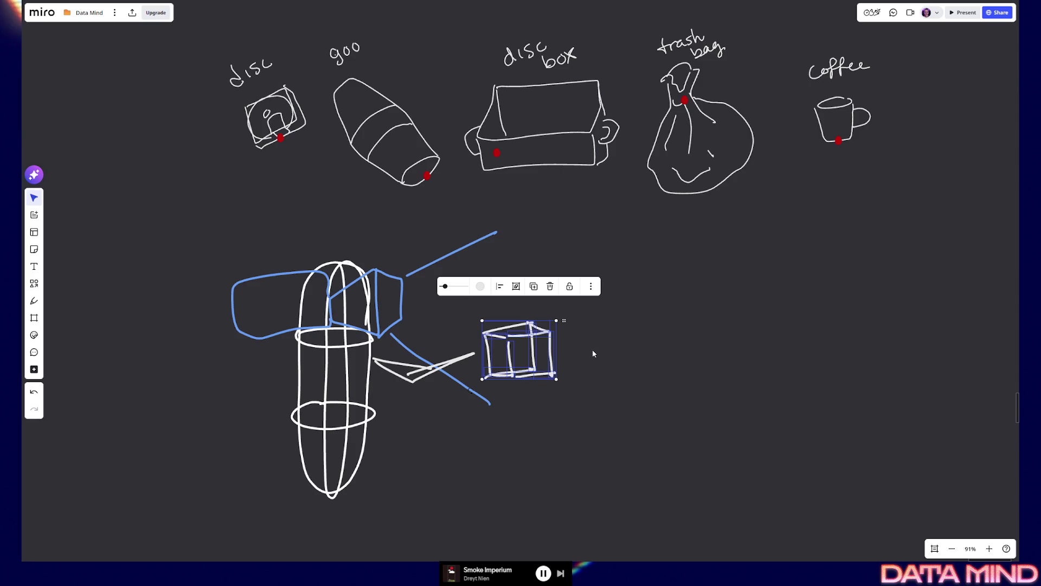
drag(451, 292, 442, 290)
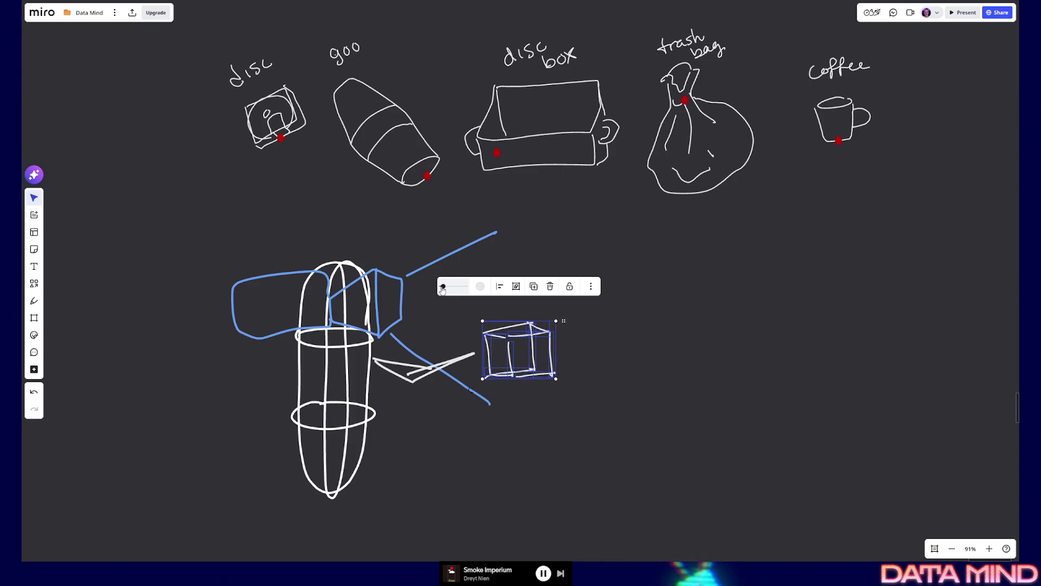
click(418, 398)
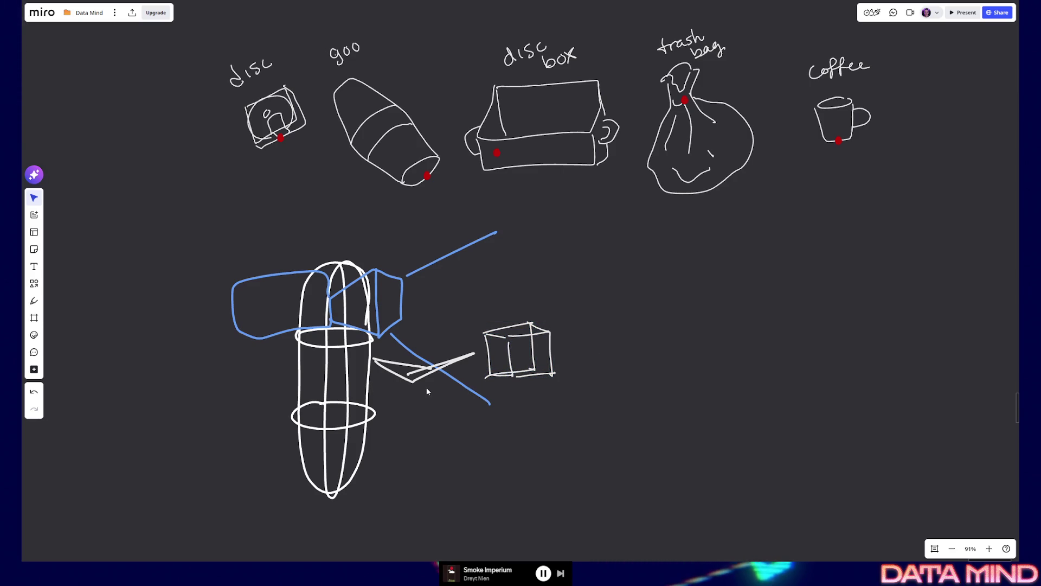
click(33, 301)
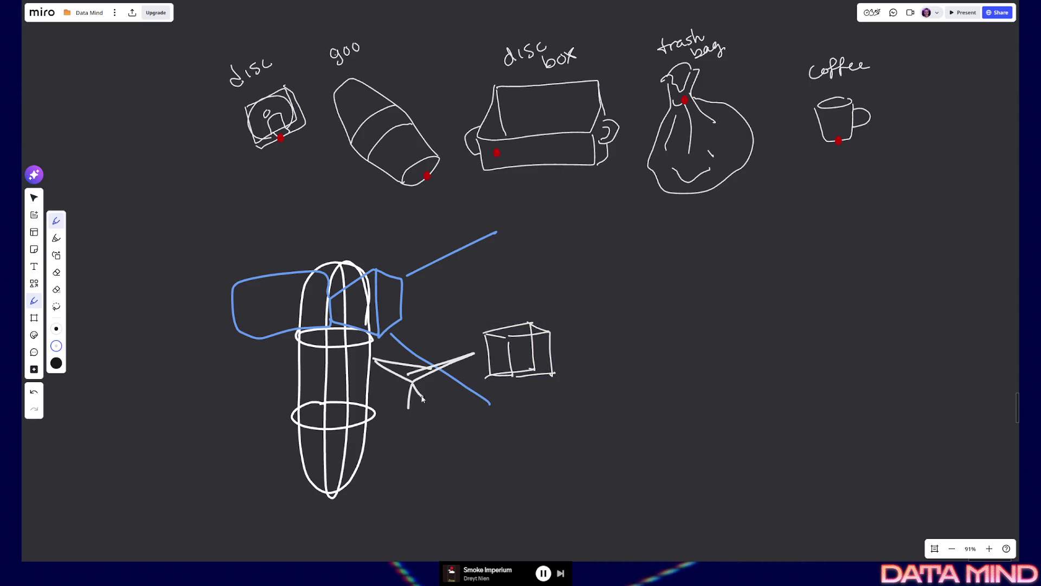
Step: Draw an arrow to the wedge and handwrite 'Spring arm' beneath it
click(56, 346)
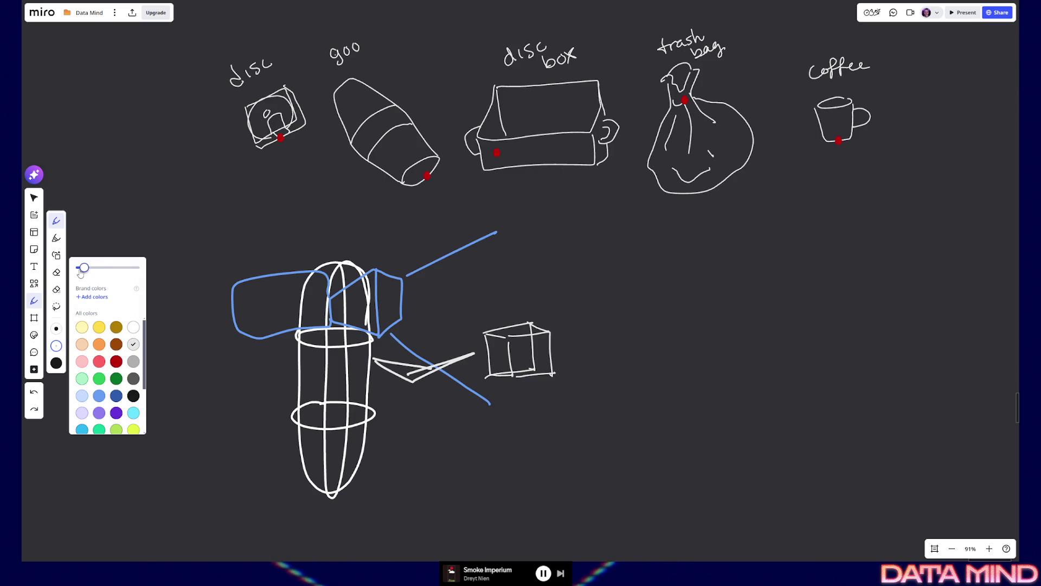
mouse_move(403, 402)
mouse_down()
mouse_move(411, 385)
mouse_move(440, 498)
mouse_move(466, 478)
mouse_move(517, 465)
mouse_up()
mouse_move(465, 495)
mouse_down()
mouse_move(471, 508)
mouse_move(483, 496)
mouse_up()
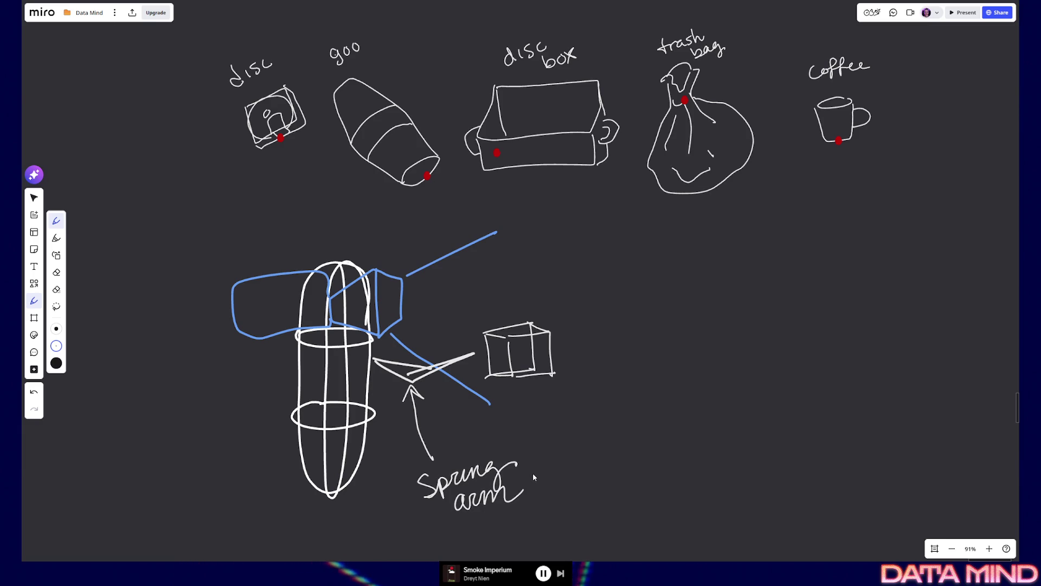
key(ctrl+z)
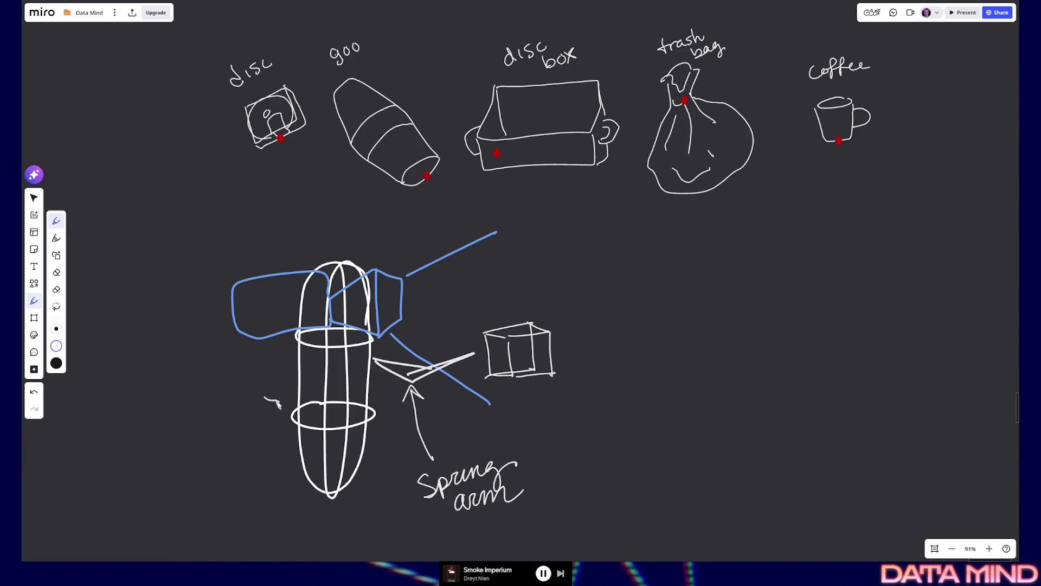
Step: Draw an arrow toward the capsule's lower ring and write 'player capsule' beside it
mouse_move(224, 423)
mouse_down()
mouse_move(187, 430)
mouse_move(200, 405)
mouse_move(248, 395)
mouse_up()
key(ctrl+z)
mouse_move(176, 416)
mouse_down()
mouse_move(180, 429)
mouse_move(199, 418)
mouse_move(242, 376)
mouse_up()
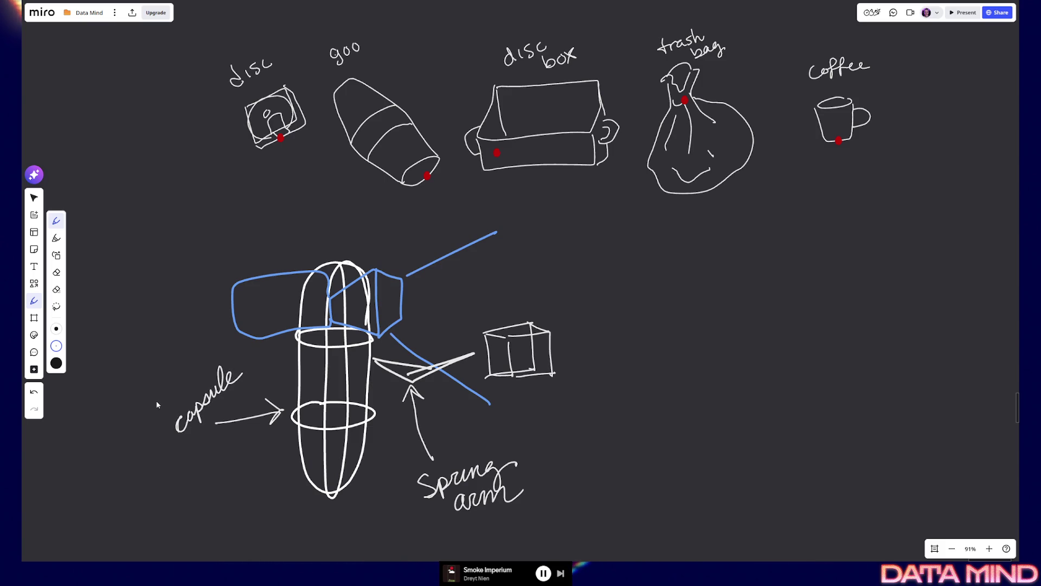
mouse_move(159, 387)
mouse_down()
mouse_move(158, 412)
mouse_move(173, 386)
mouse_move(163, 400)
mouse_move(163, 384)
mouse_move(204, 365)
mouse_up()
key(ctrl+z)
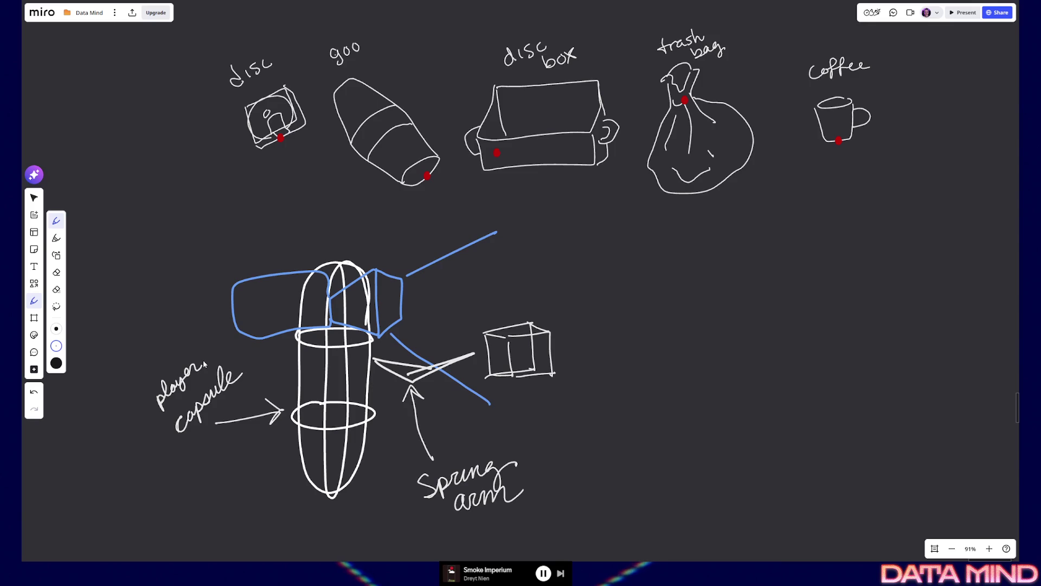
drag(258, 268, 266, 261)
key(ctrl+z)
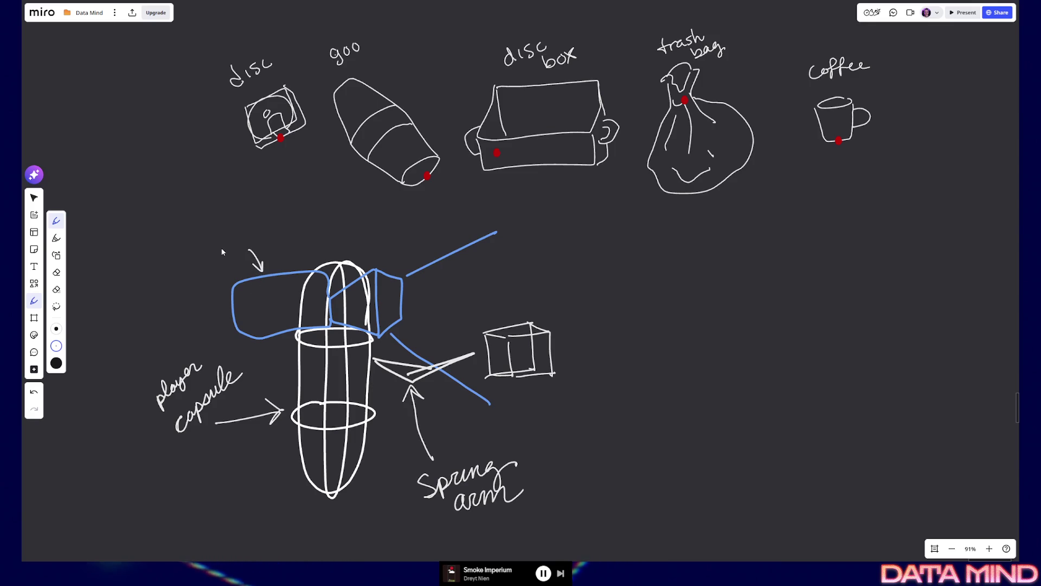
Step: Handwrite 'player camera' above the blue camera box, then nudge the 'Spring arm' and 'coffee' labels
mouse_move(204, 239)
mouse_down()
mouse_move(208, 224)
mouse_move(226, 227)
mouse_move(230, 208)
mouse_up()
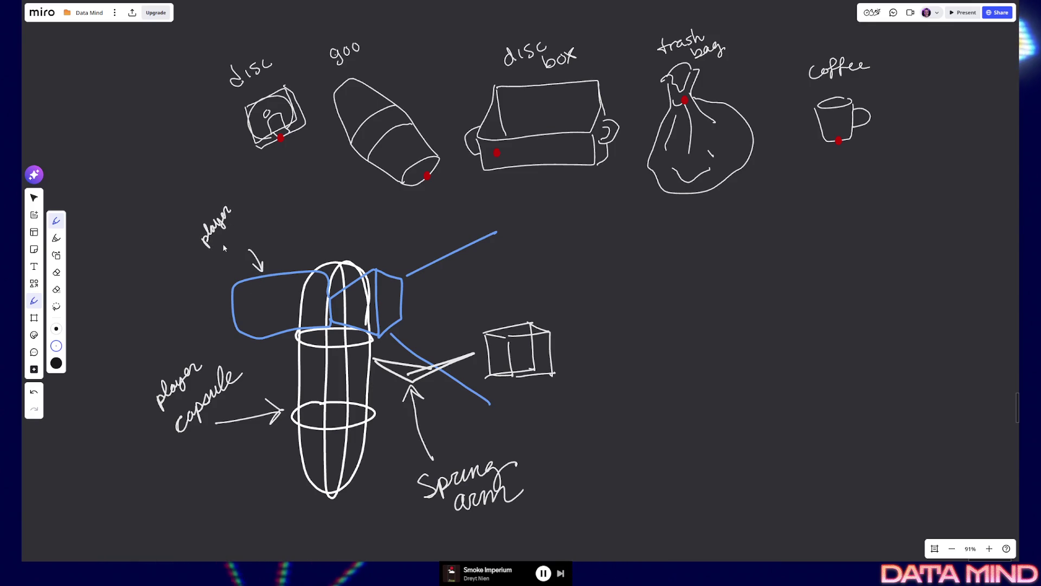
drag(219, 247, 234, 229)
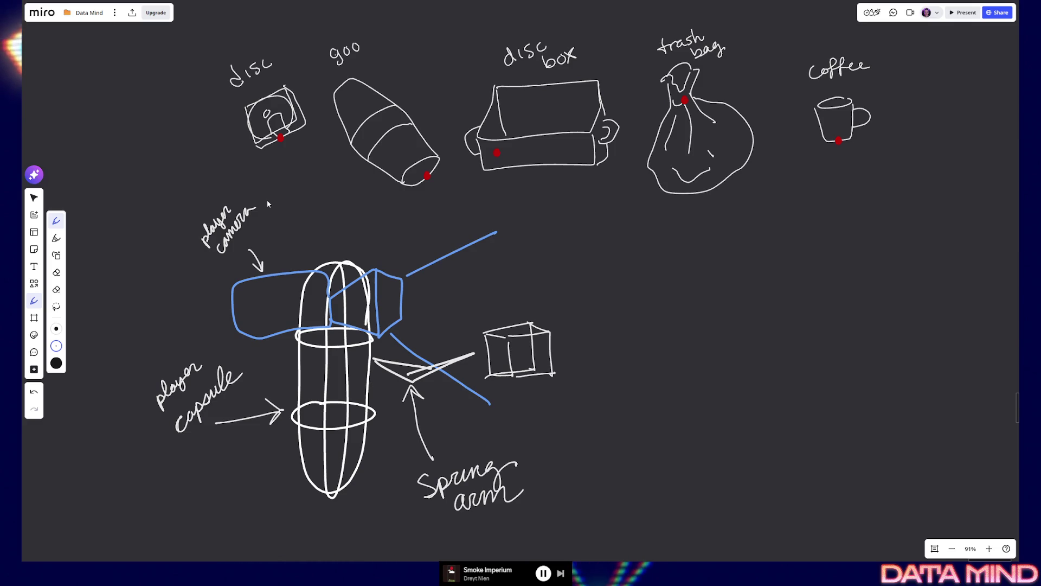
key(v)
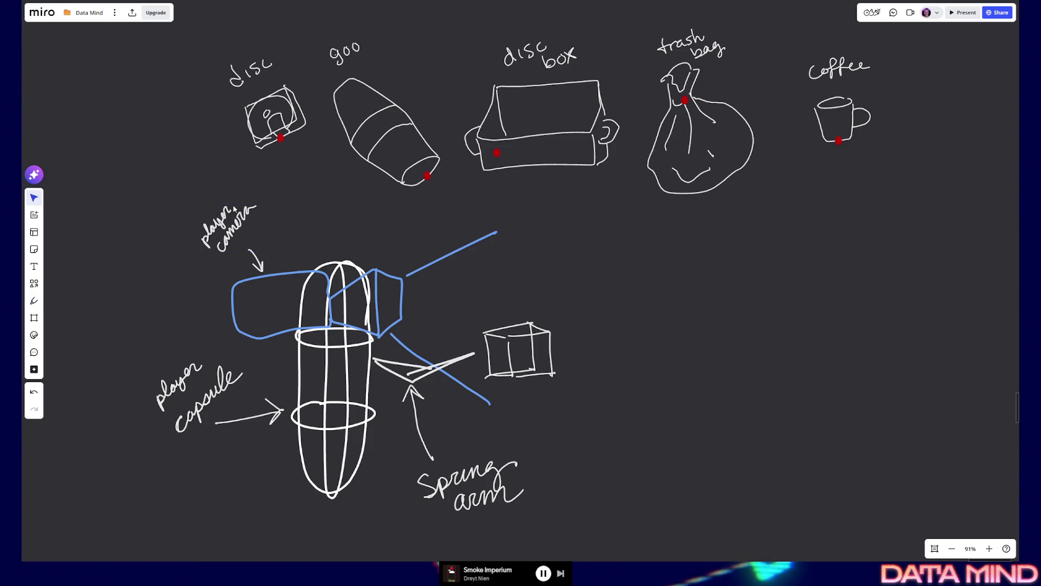
mouse_move(473, 478)
mouse_down()
mouse_move(477, 468)
mouse_move(473, 497)
mouse_up()
click(499, 455)
drag(817, 78, 812, 81)
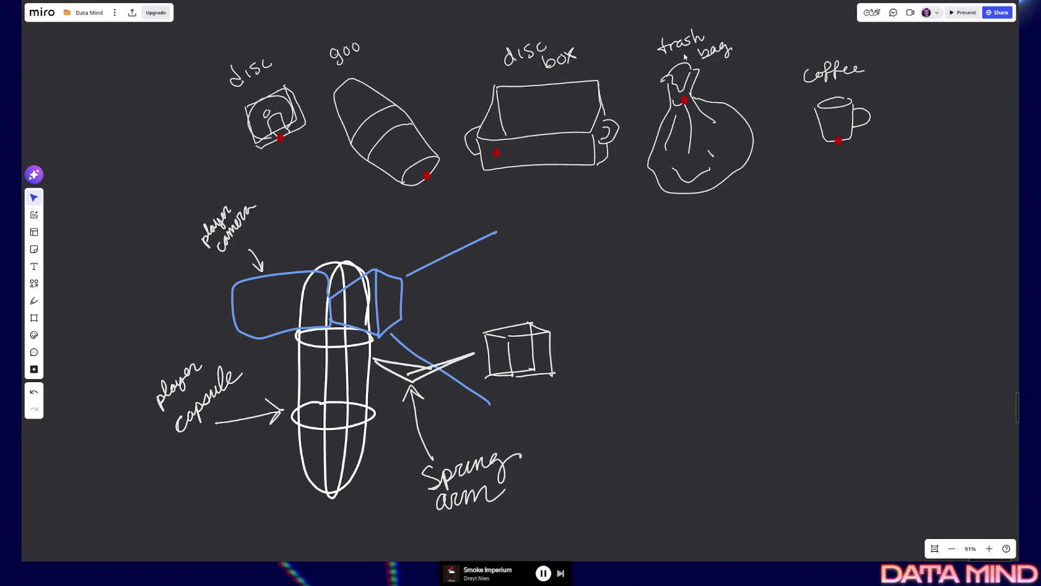
Step: With the Pen, draw an arrow pointing up at the small cube and start its label
click(34, 301)
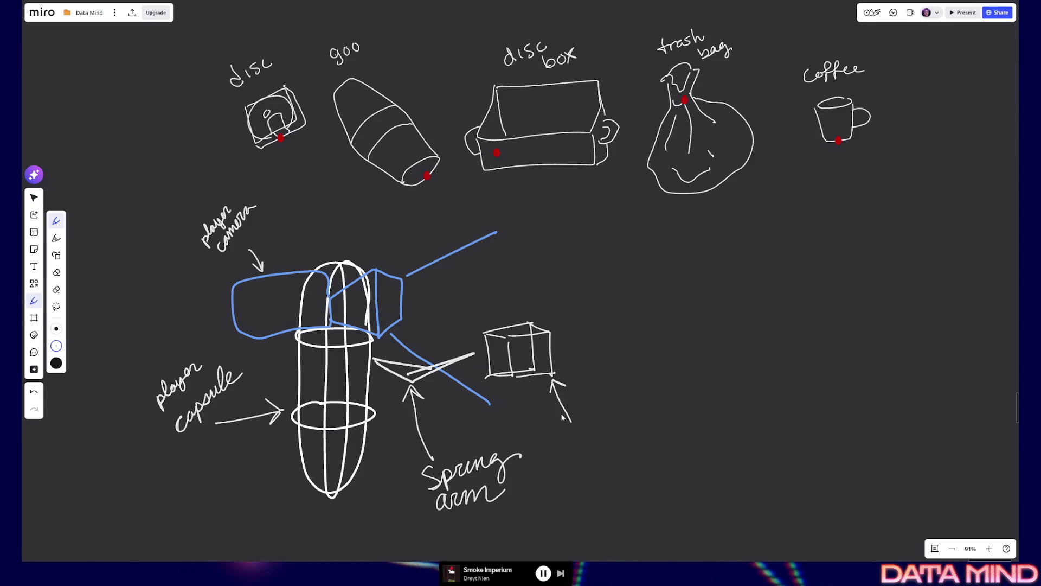
mouse_move(562, 442)
mouse_down()
mouse_move(580, 445)
mouse_move(618, 415)
mouse_move(629, 420)
mouse_up()
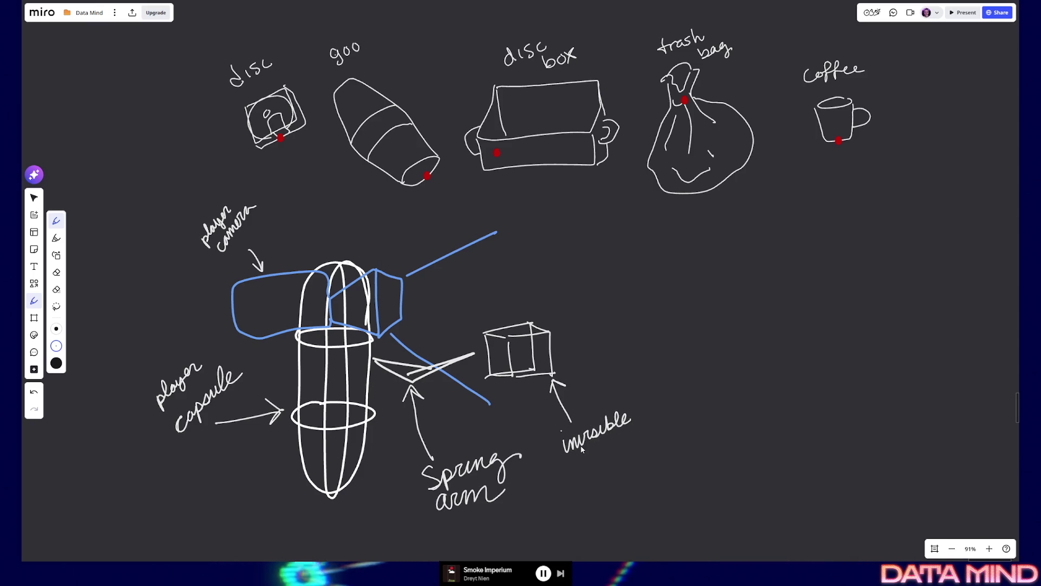
click(589, 427)
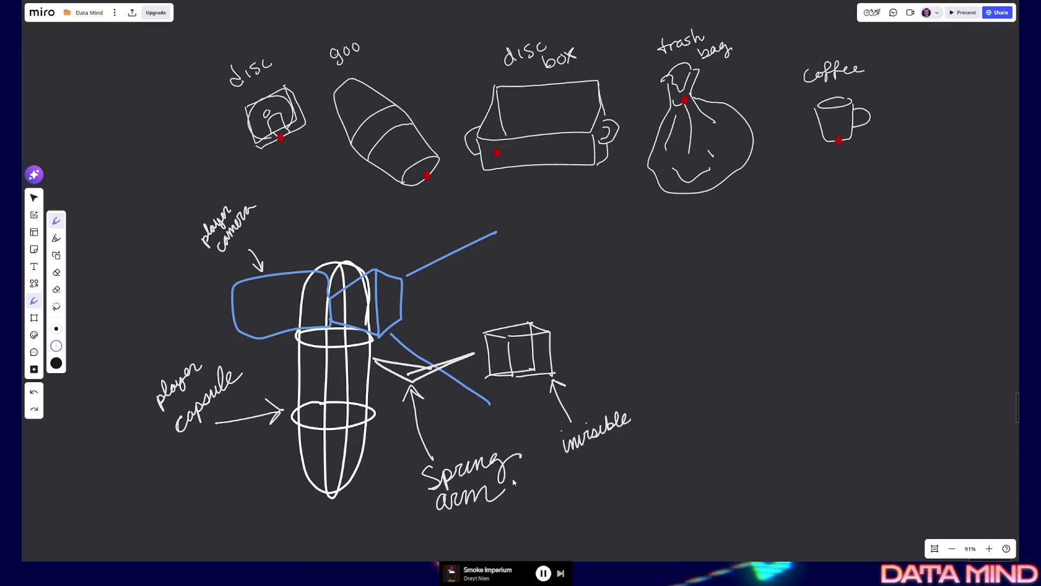
key(ctrl+z)
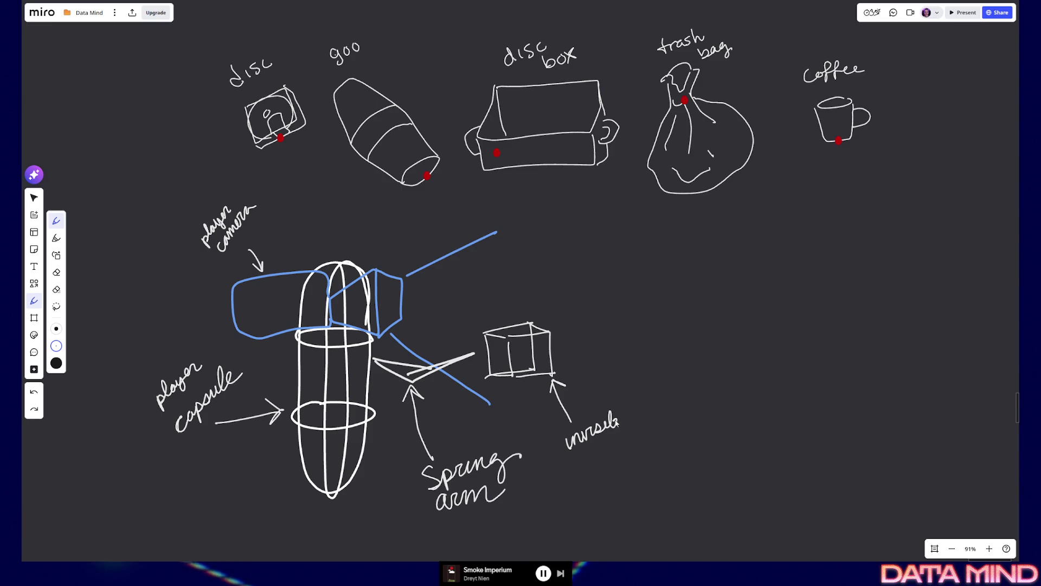
drag(634, 415, 645, 415)
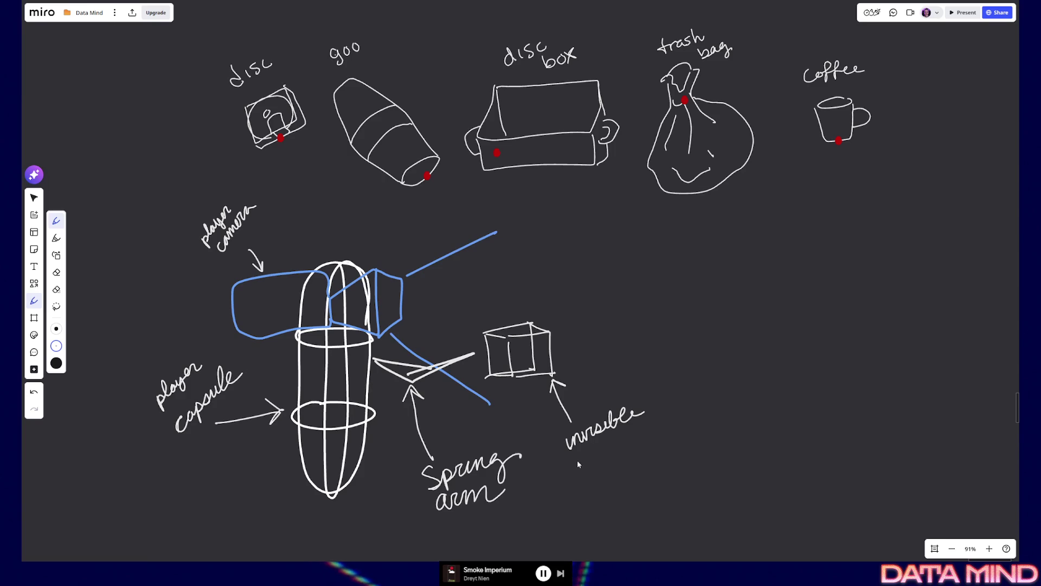
Step: Write 'mesh (attach point)' below the arrow and erase the word 'invisible'
mouse_move(575, 461)
mouse_down()
mouse_move(610, 455)
mouse_move(578, 493)
mouse_move(591, 486)
mouse_up()
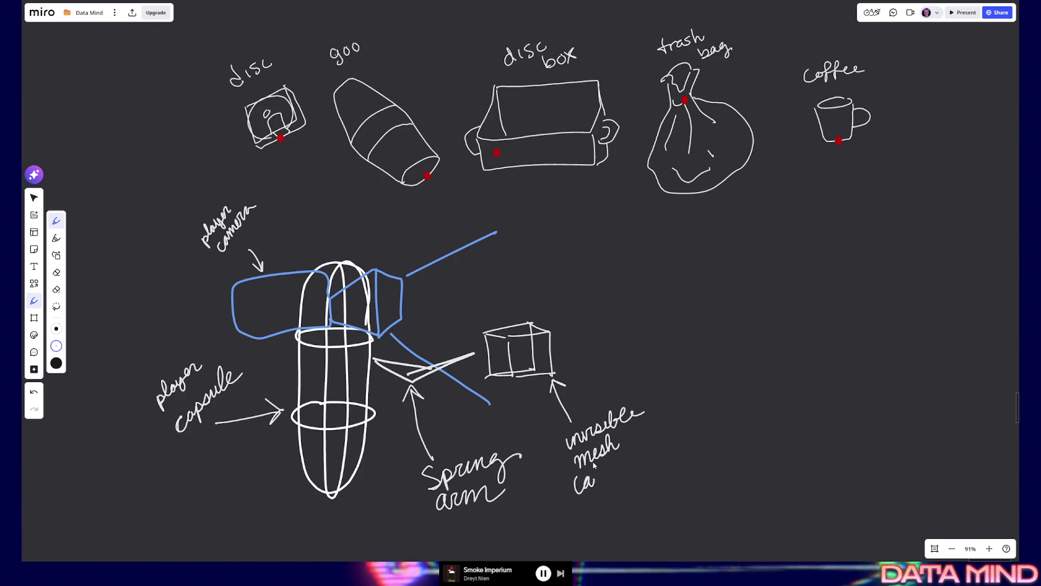
key(ctrl+z)
mouse_move(595, 486)
mouse_down()
mouse_move(636, 464)
mouse_move(607, 464)
mouse_move(679, 432)
mouse_move(659, 433)
mouse_move(683, 436)
mouse_up()
key(ctrl+z)
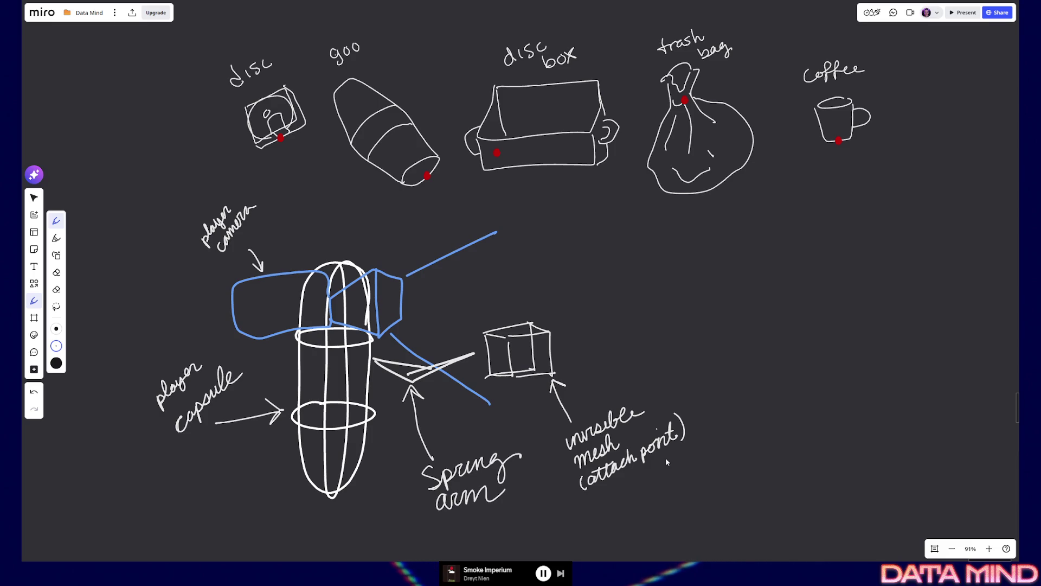
key(e)
drag(666, 457, 609, 415)
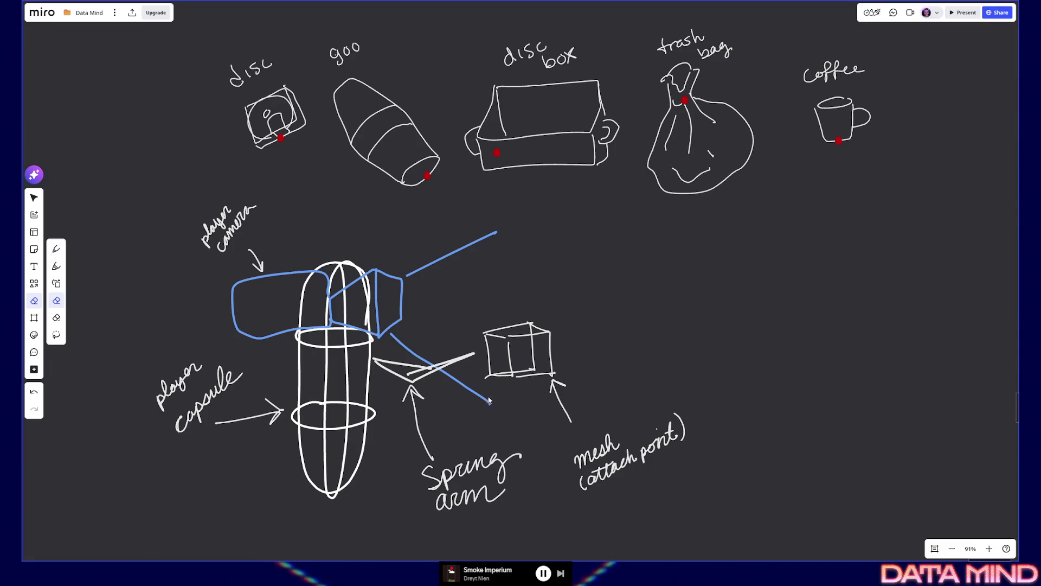
Step: Handwrite 'hidden' above the cube's 'mesh (attach point)' label with the Pen (P)
key(p)
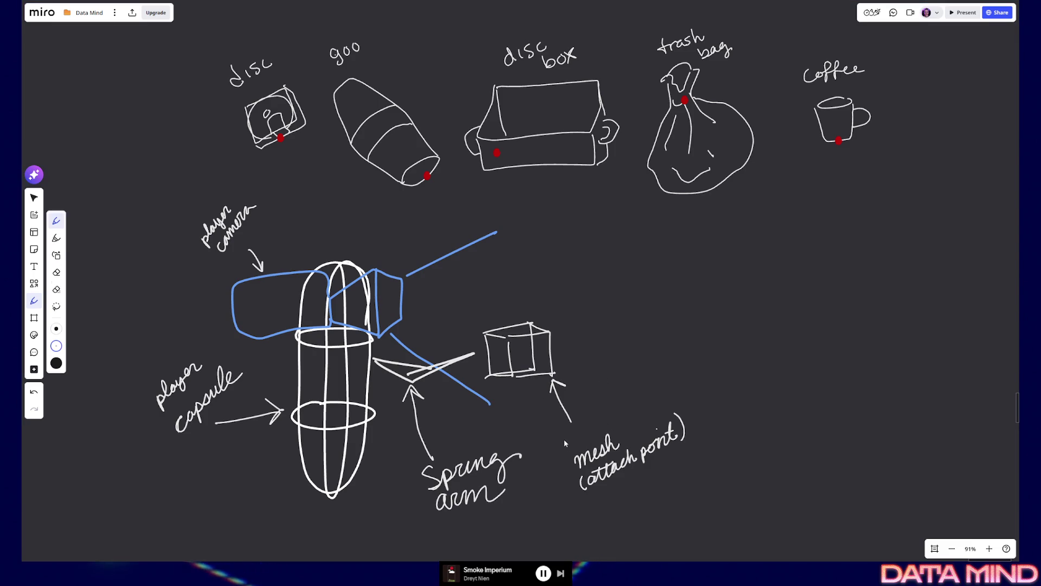
mouse_move(565, 433)
mouse_down()
mouse_move(578, 440)
mouse_move(618, 423)
mouse_up()
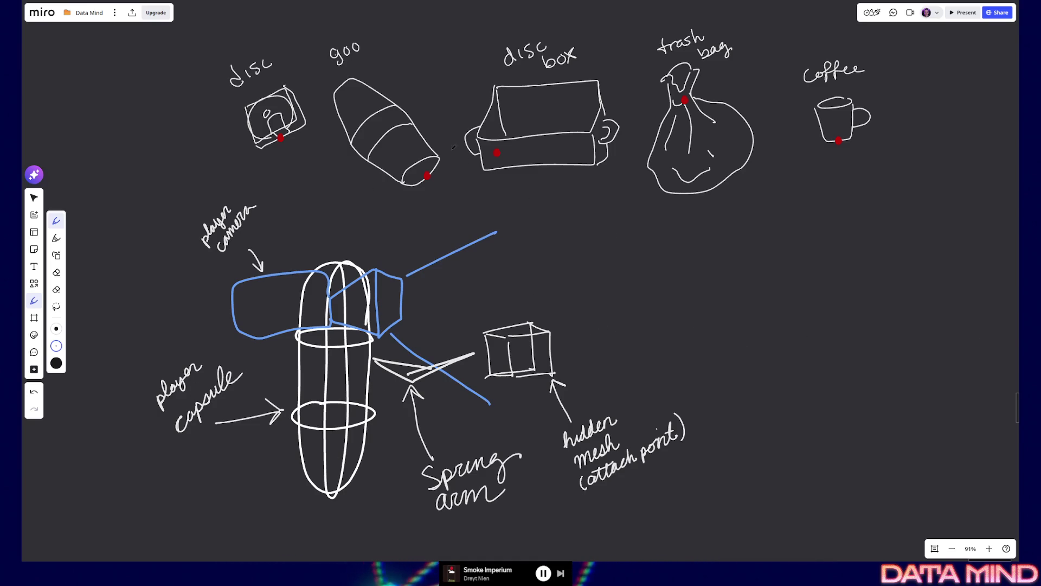
click(34, 198)
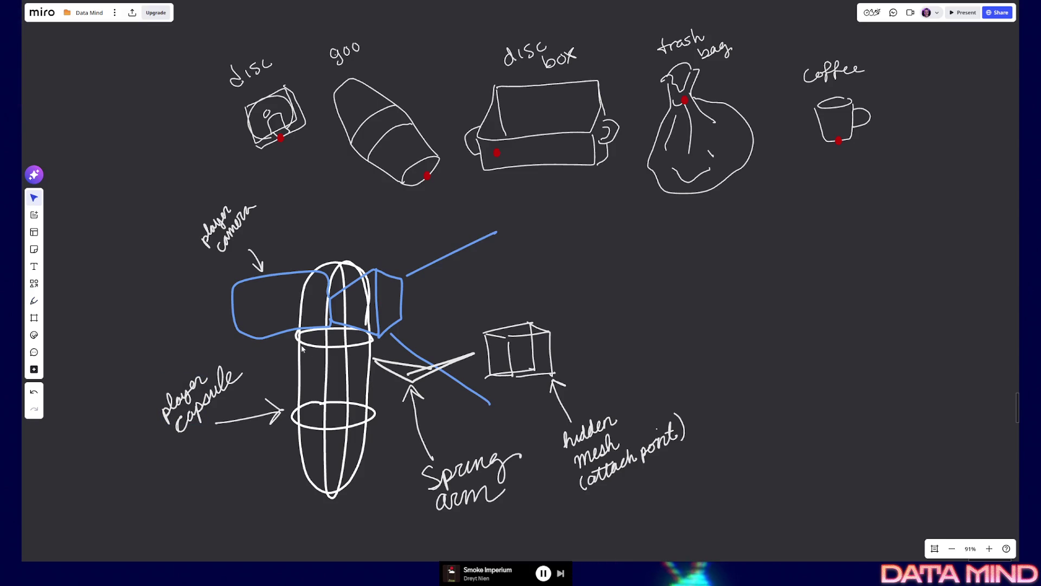
Step: Select the blue camera box and its two view lines, undoing a stray move and grouping
drag(284, 333, 282, 302)
key(ctrl+z)
click(373, 274)
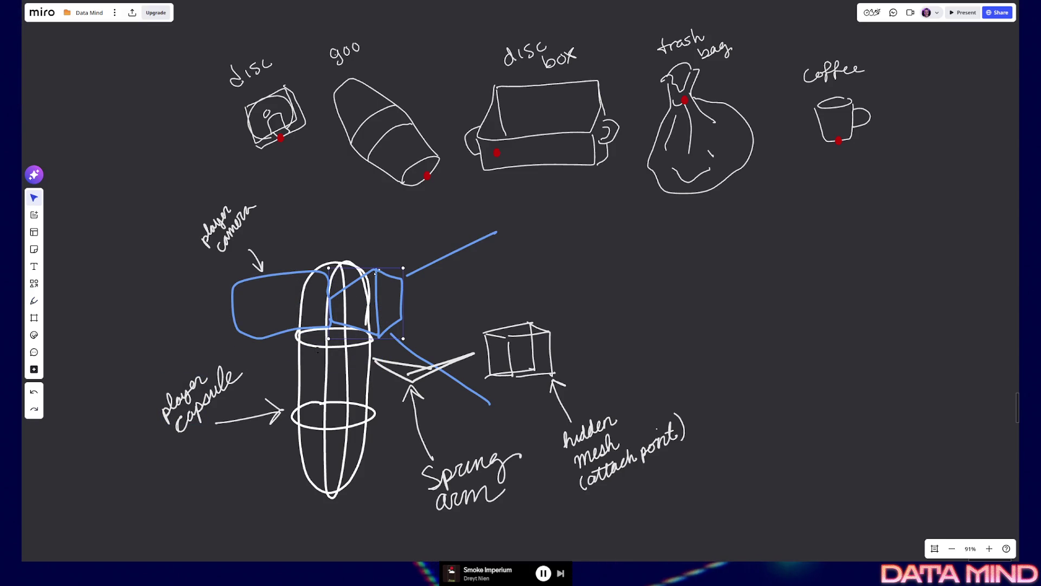
shift+click(429, 263)
shift+click(463, 384)
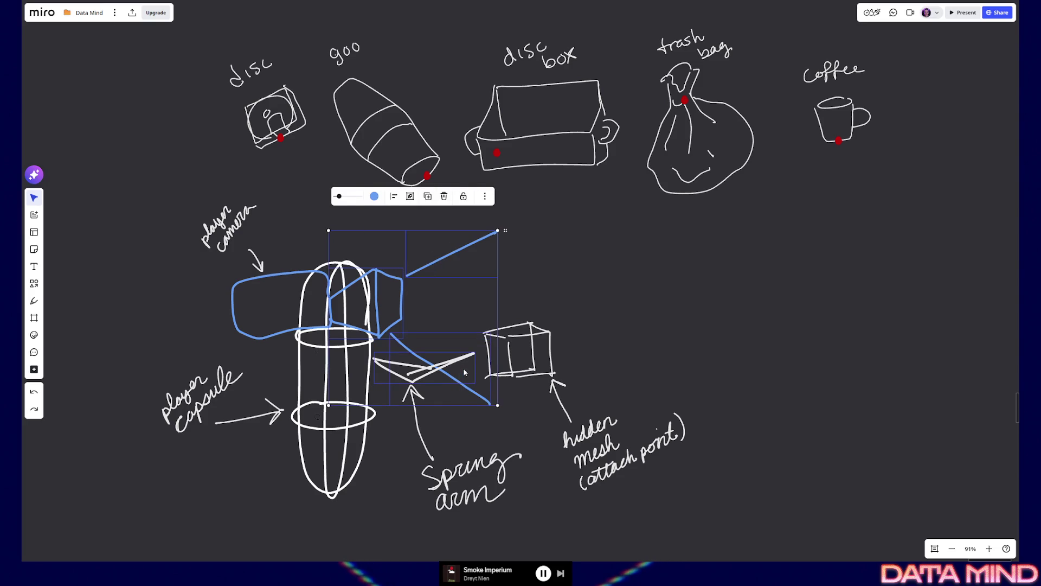
key(ctrl+g)
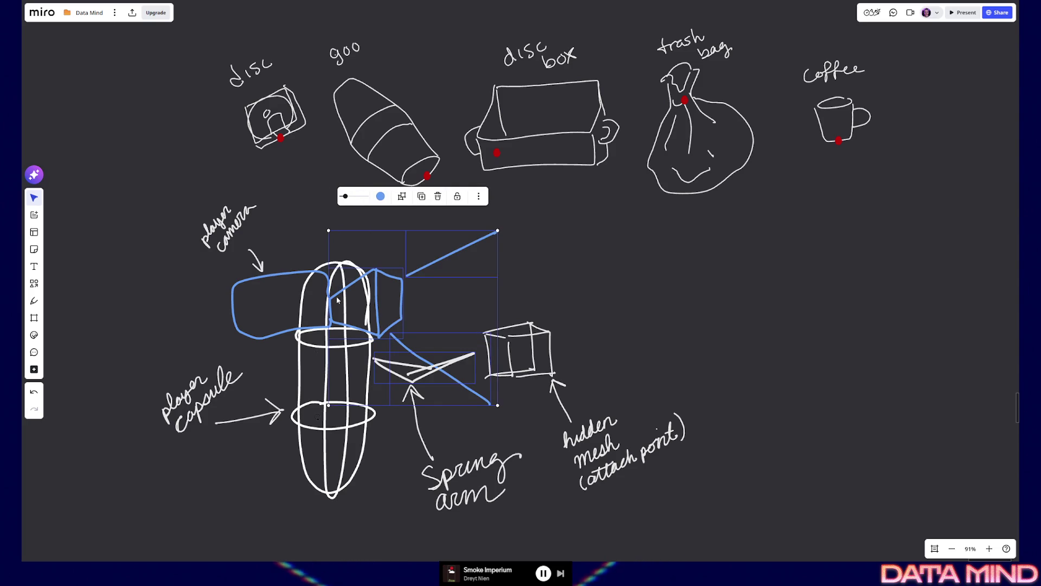
key(ctrl+z)
Step: Box-select the blue camera pieces without the spring arm, then restore the earlier label layout
click(286, 278)
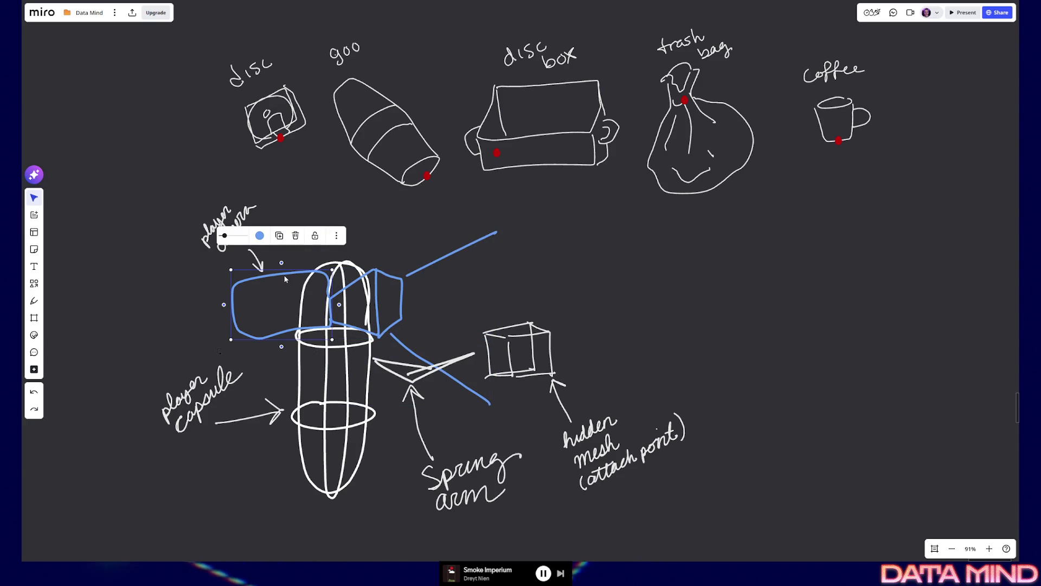
drag(374, 253, 396, 284)
mouse_move(410, 238)
mouse_down()
mouse_move(445, 259)
mouse_move(443, 304)
mouse_up()
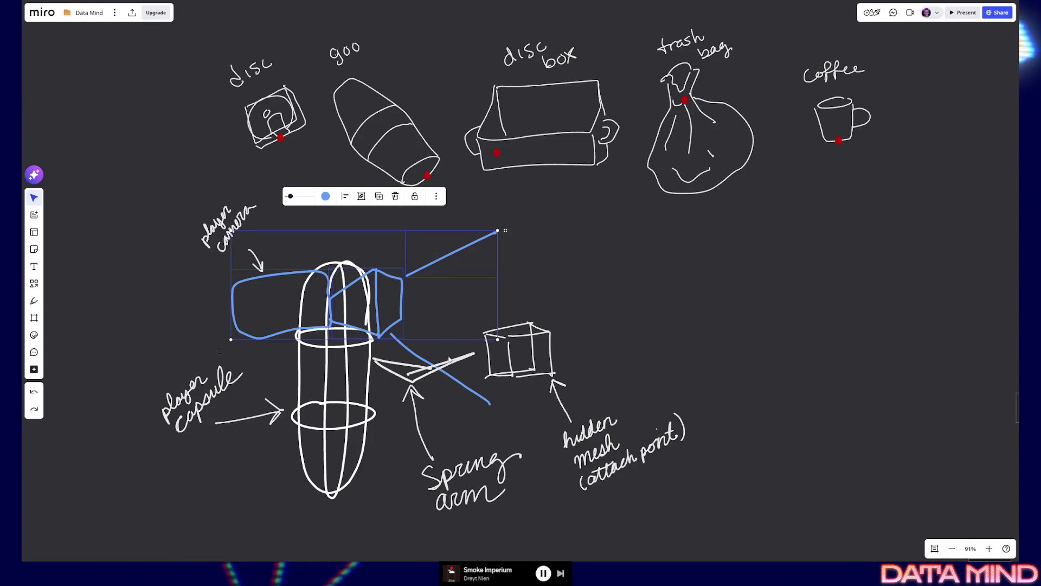
drag(474, 413, 466, 401)
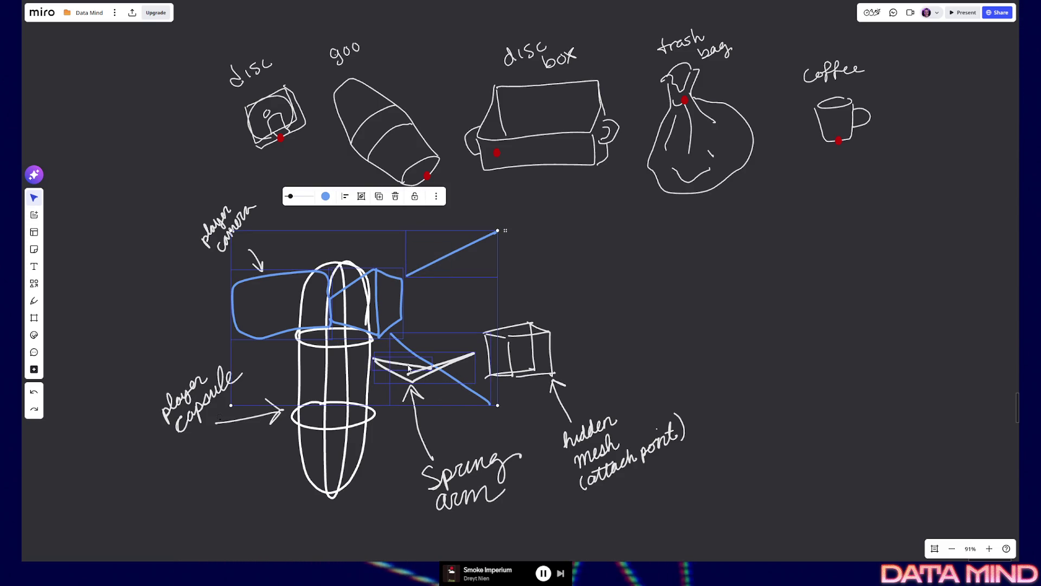
shift+click(421, 428)
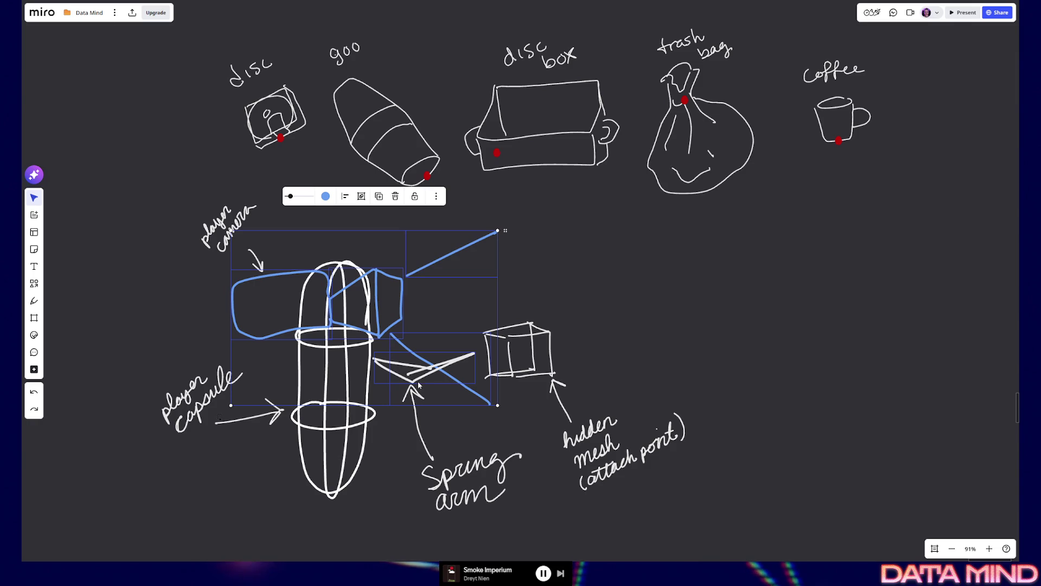
shift+click(460, 362)
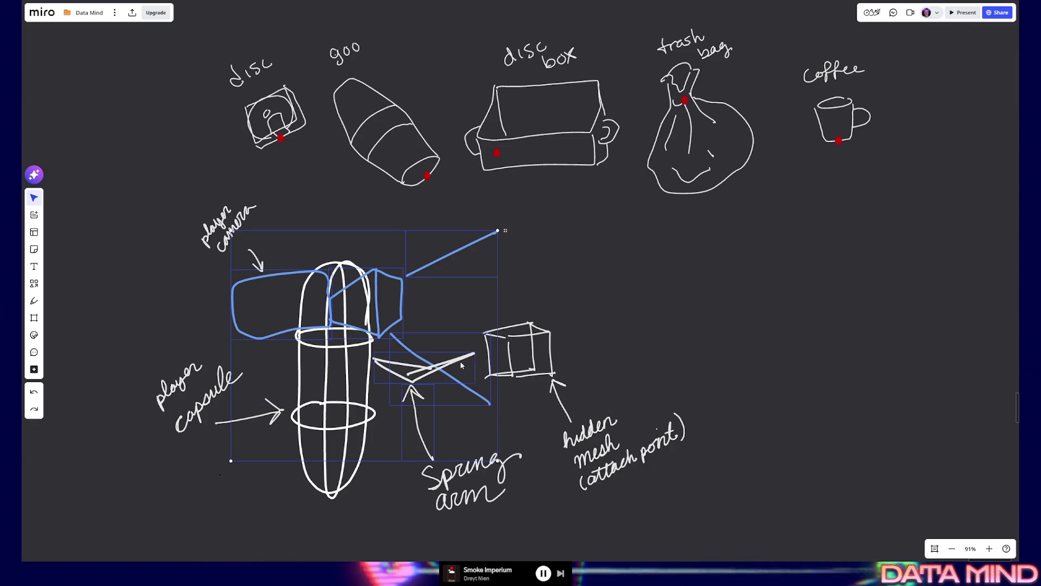
click(553, 315)
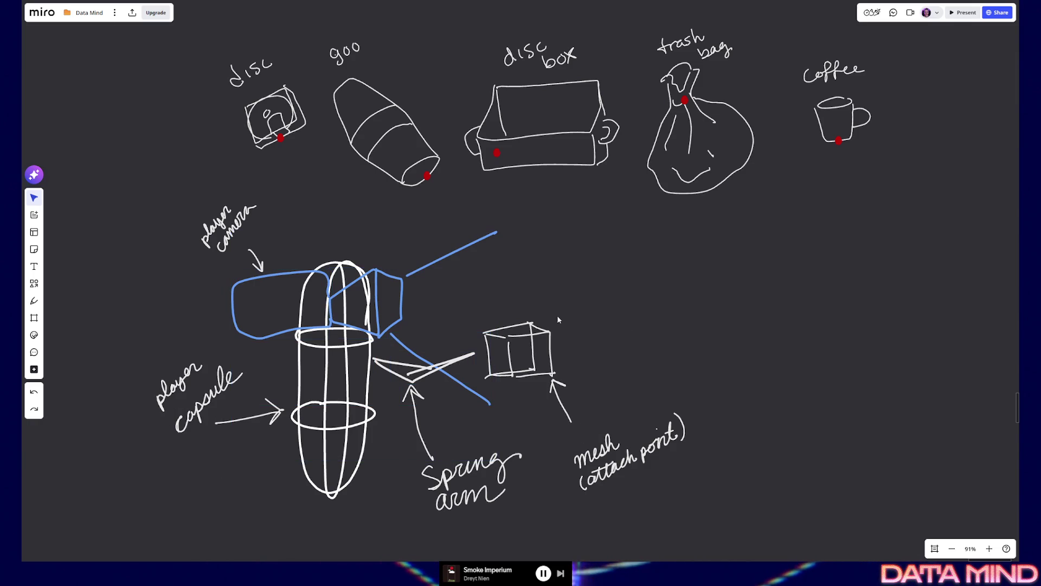
key(ctrl+z)
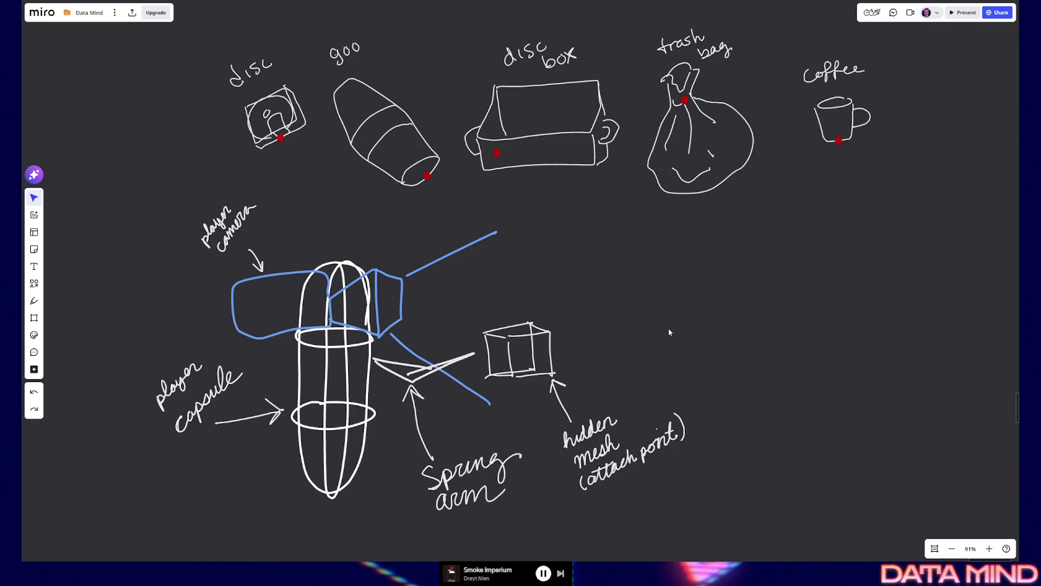
key(ctrl+z)
Step: Move the whole blue camera sketch off the capsule to the empty right side
drag(394, 262, 434, 293)
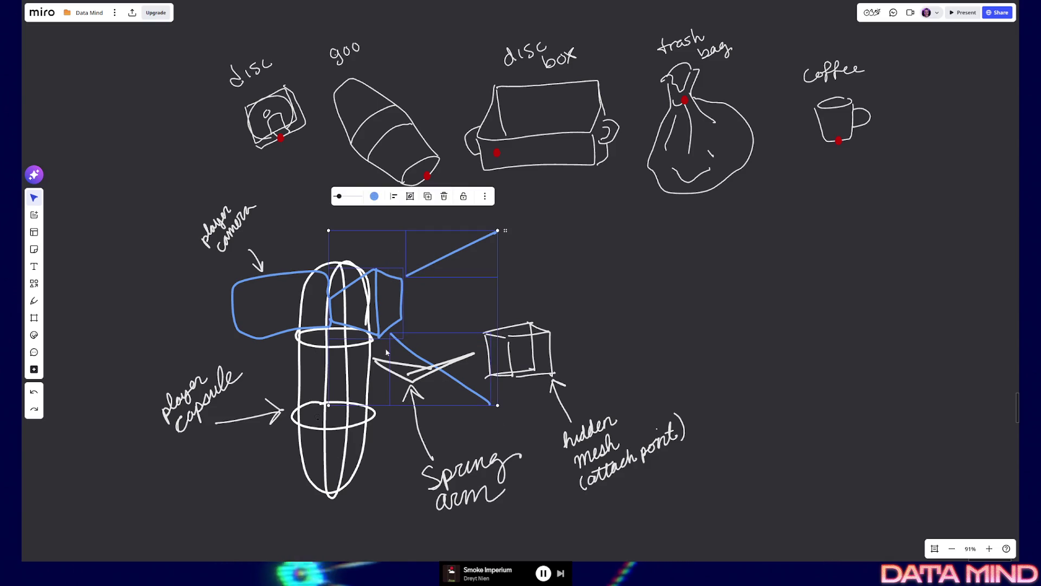
drag(368, 261, 380, 272)
key(ctrl+z)
click(284, 280)
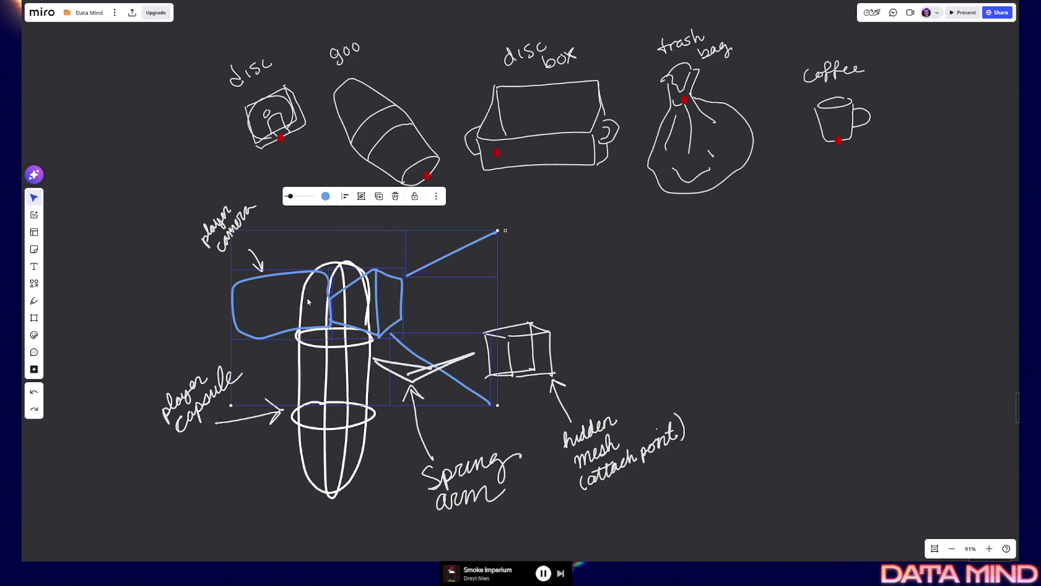
click(216, 291)
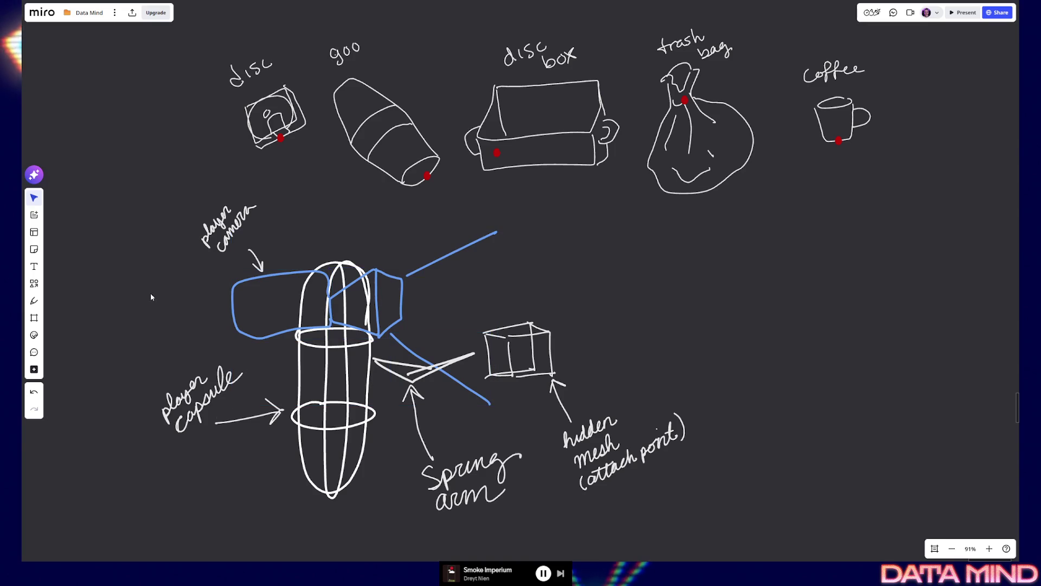
drag(291, 307, 730, 276)
click(488, 279)
Step: Recolour the player capsule sketch light grey
mouse_move(308, 254)
mouse_down()
mouse_move(352, 347)
mouse_move(357, 503)
mouse_up()
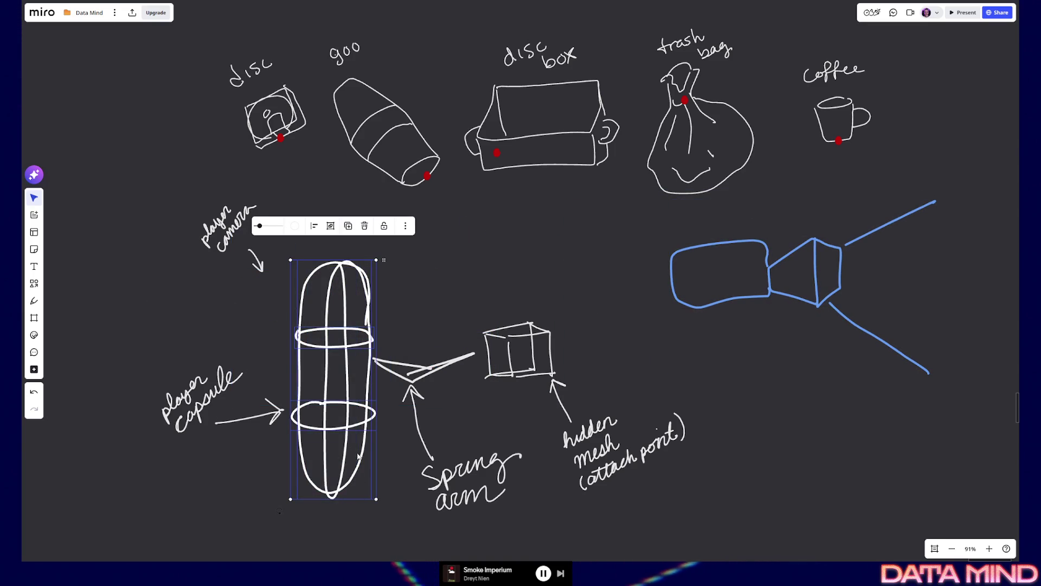
click(301, 227)
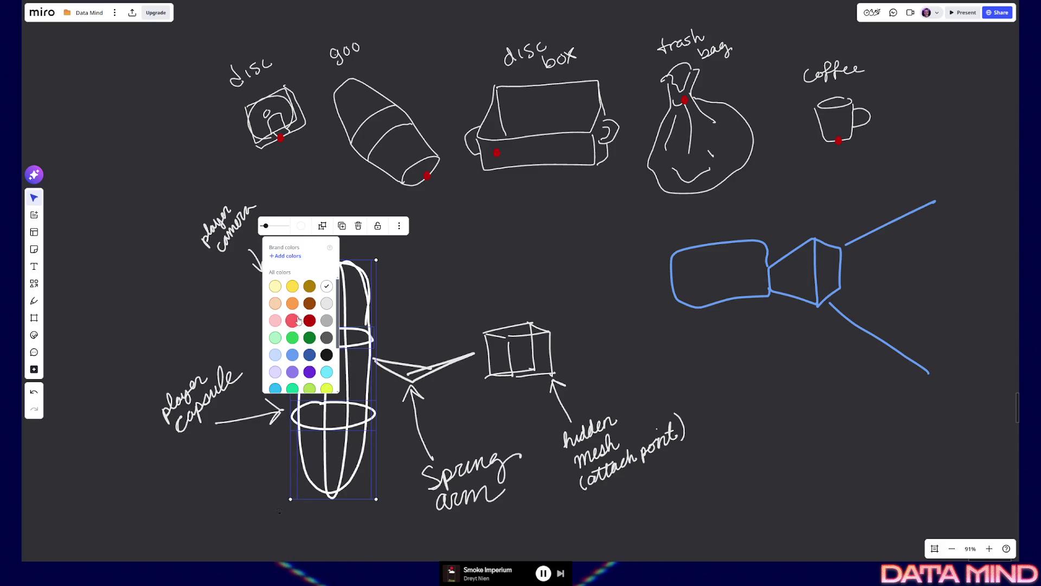
click(325, 337)
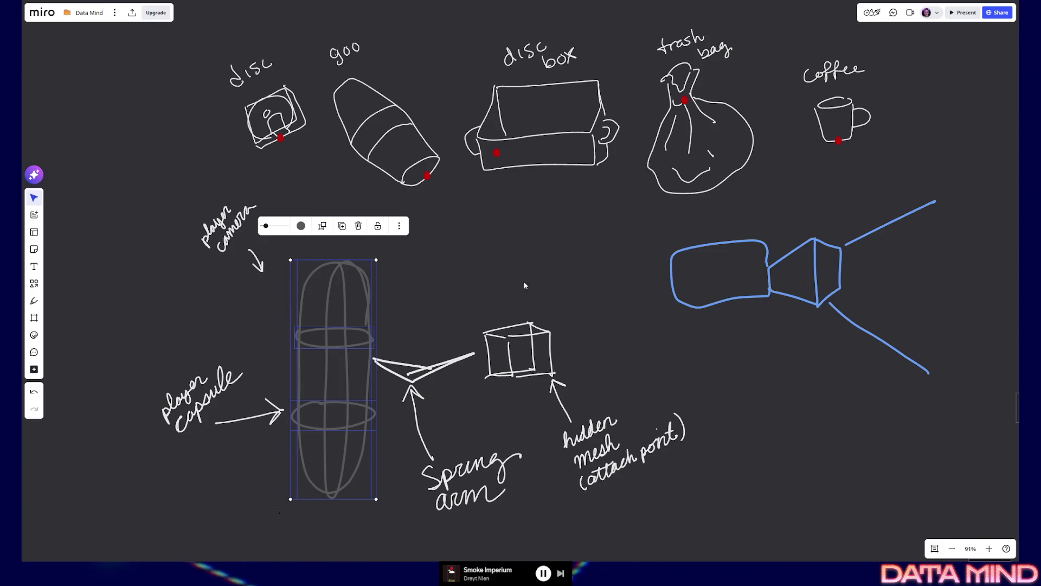
click(301, 226)
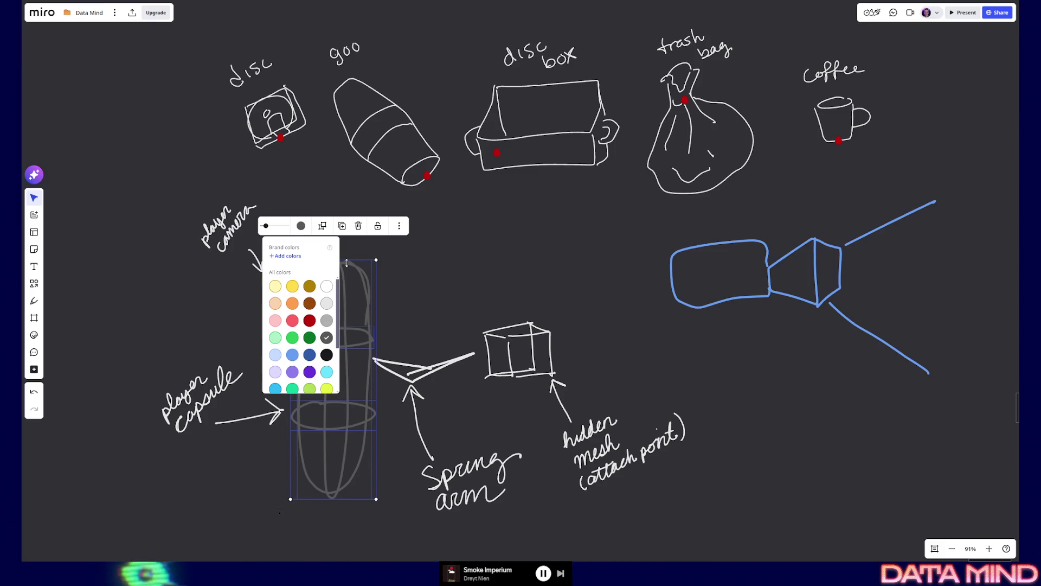
click(330, 303)
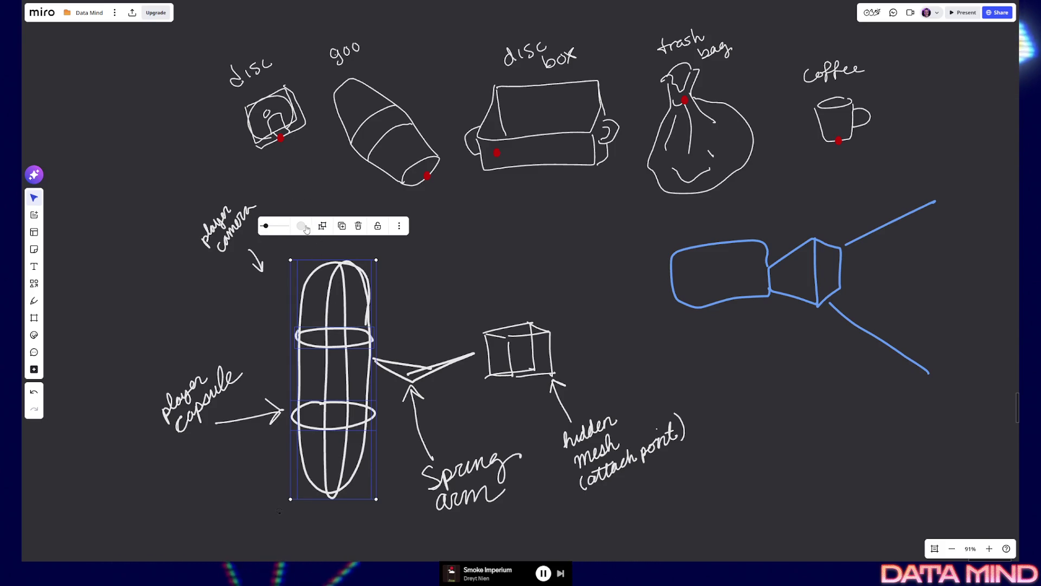
click(301, 225)
click(326, 286)
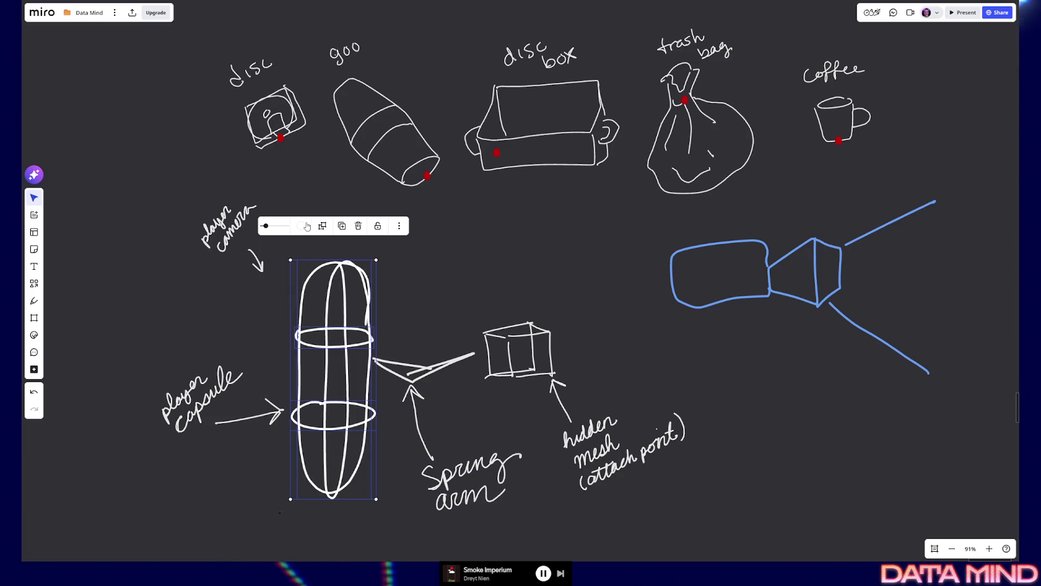
click(302, 226)
click(327, 302)
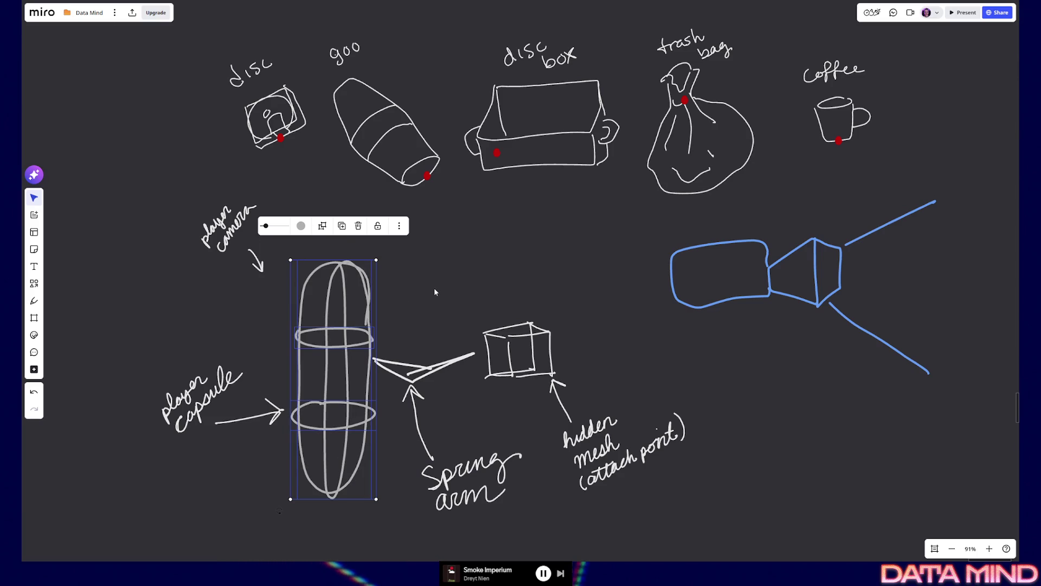
Step: Make the spring arm strokes light grey and group them
mouse_move(403, 343)
mouse_down()
mouse_move(454, 372)
mouse_move(442, 376)
mouse_up()
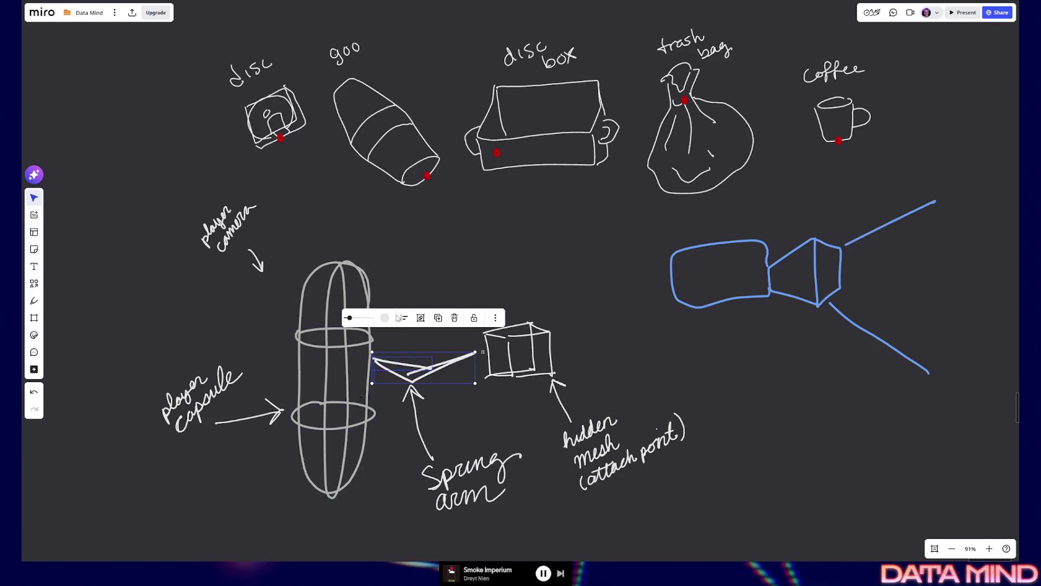
click(385, 317)
click(417, 367)
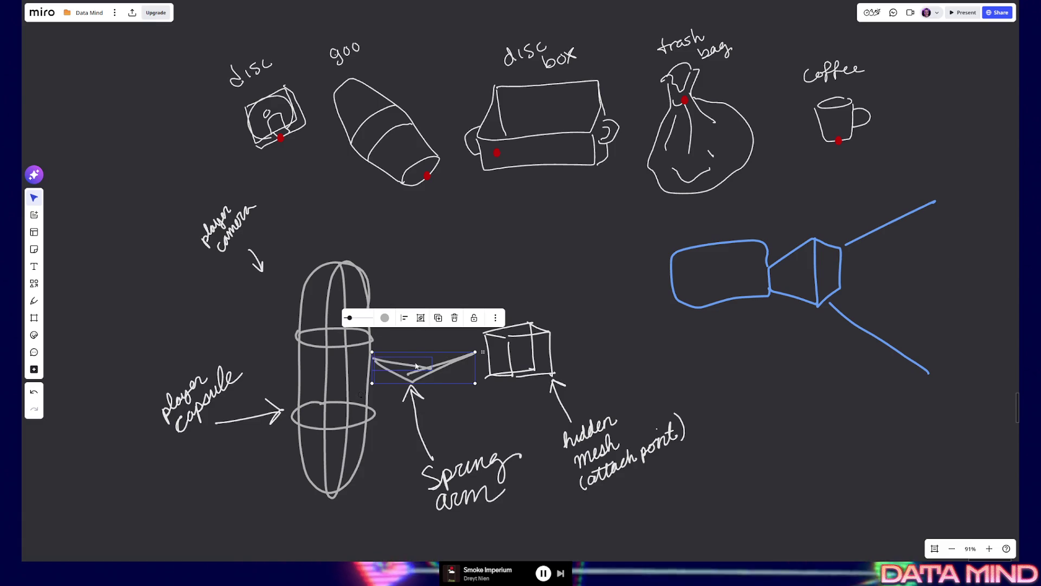
click(420, 317)
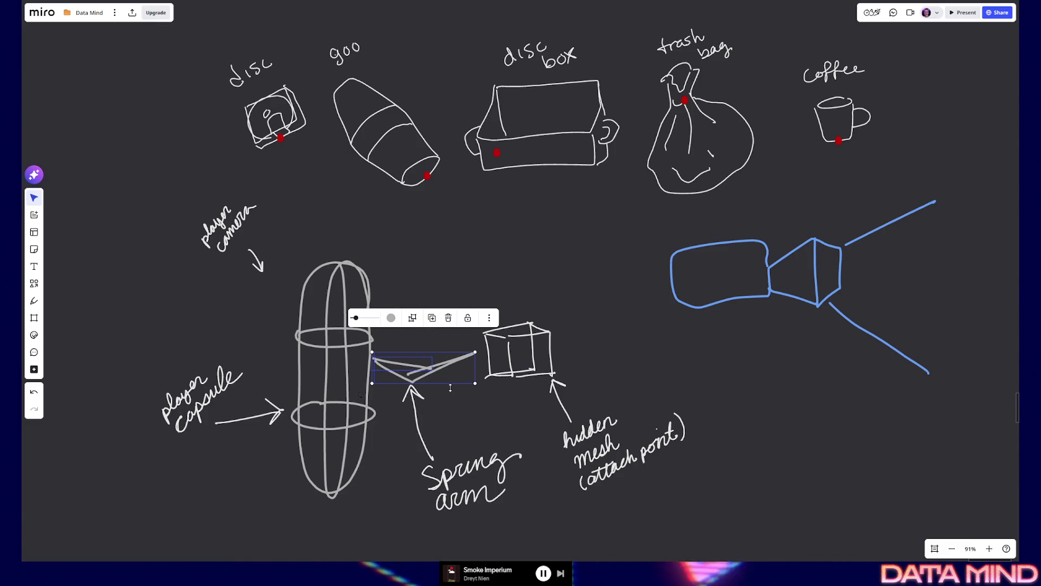
click(522, 340)
Step: Group and grey out the hidden-mesh box, then move the blue camera back onto the capsule
drag(522, 343, 568, 379)
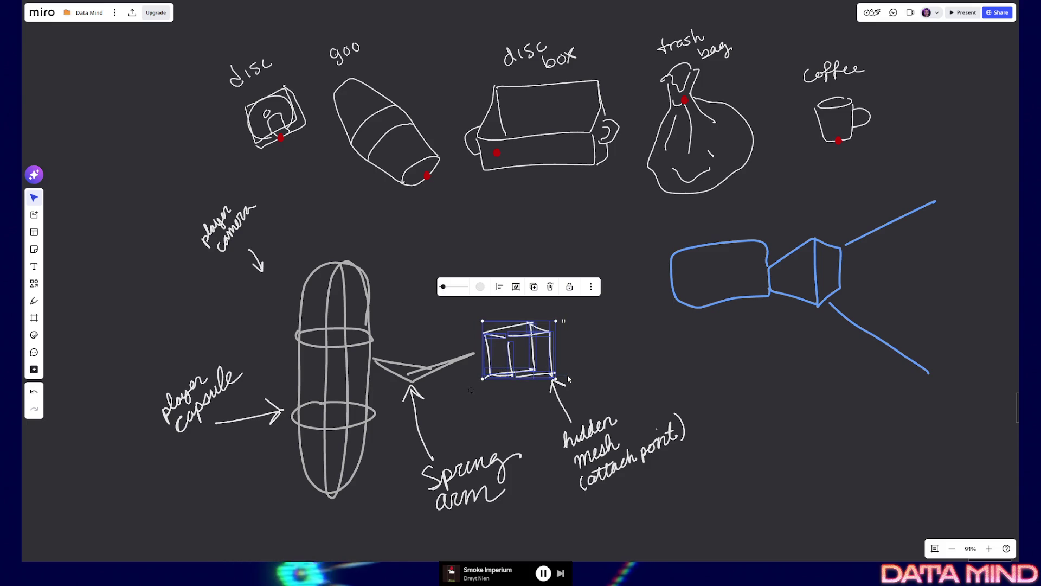
click(516, 286)
click(487, 288)
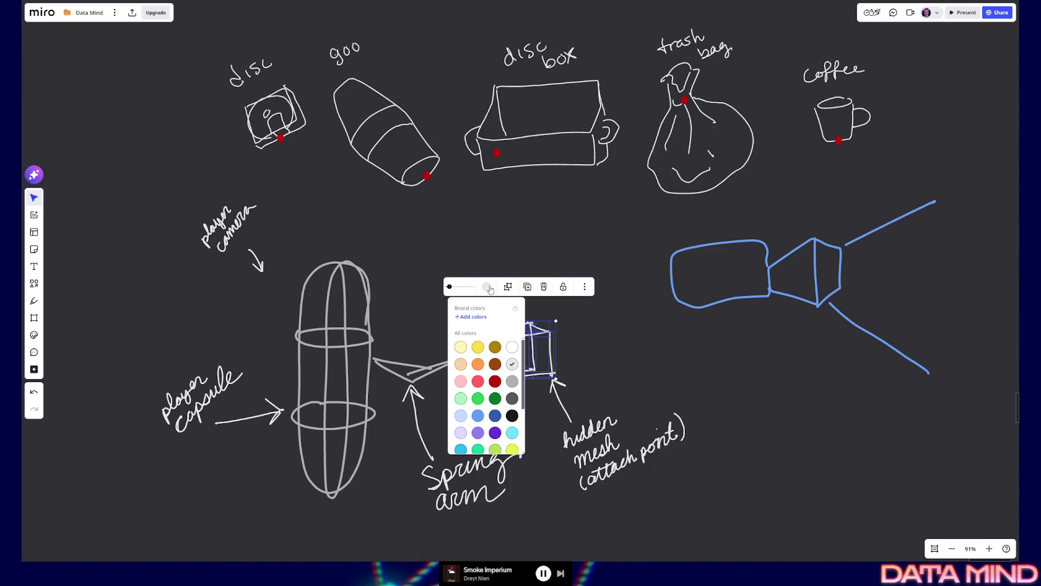
click(512, 398)
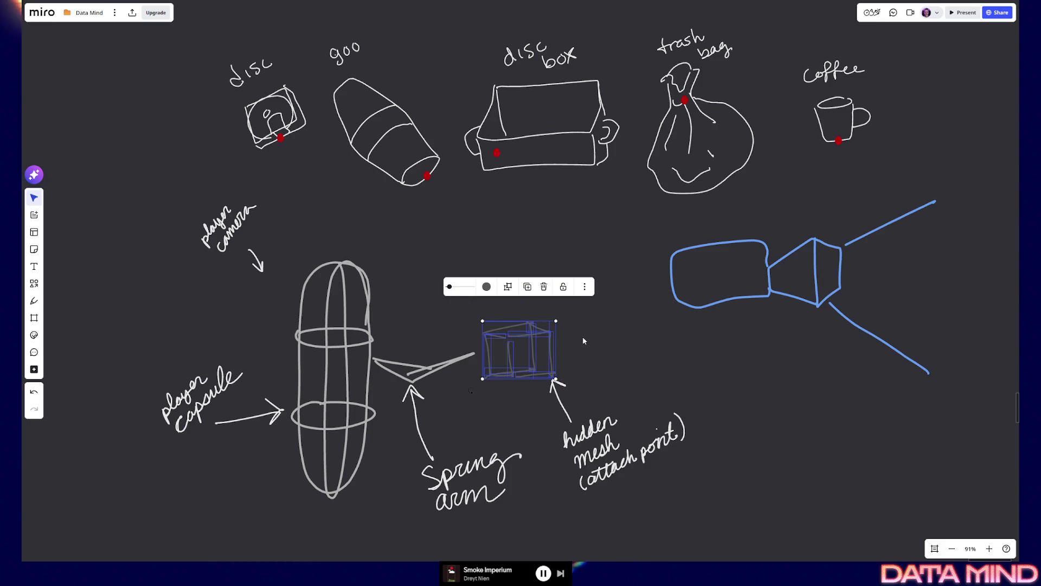
click(582, 337)
drag(642, 222, 945, 380)
mouse_move(807, 288)
mouse_down()
mouse_move(451, 278)
mouse_move(385, 298)
mouse_up()
Step: Copy the red attach-point dot from the disc to the end of the spring arm
click(721, 291)
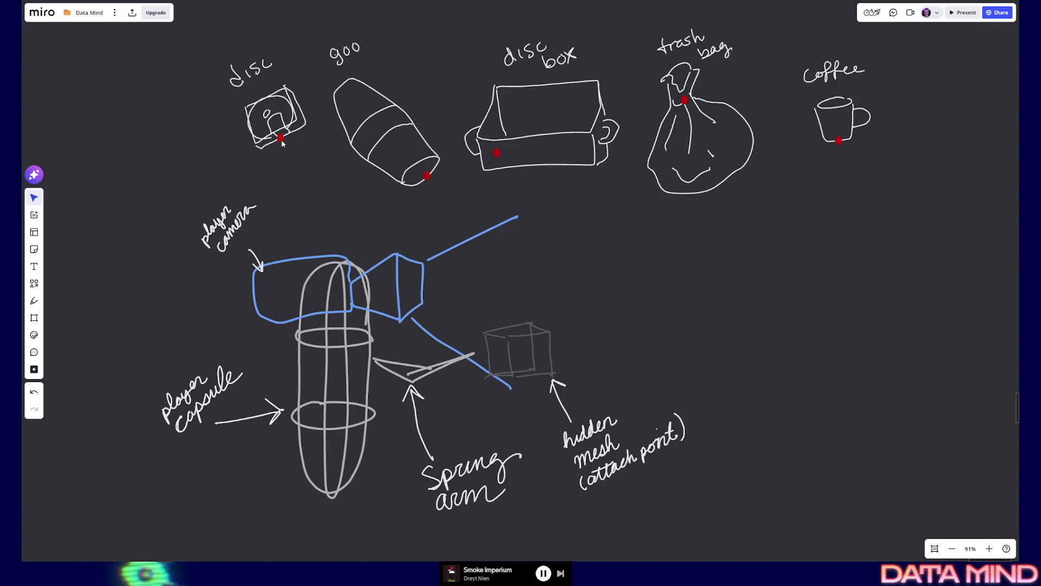
click(281, 140)
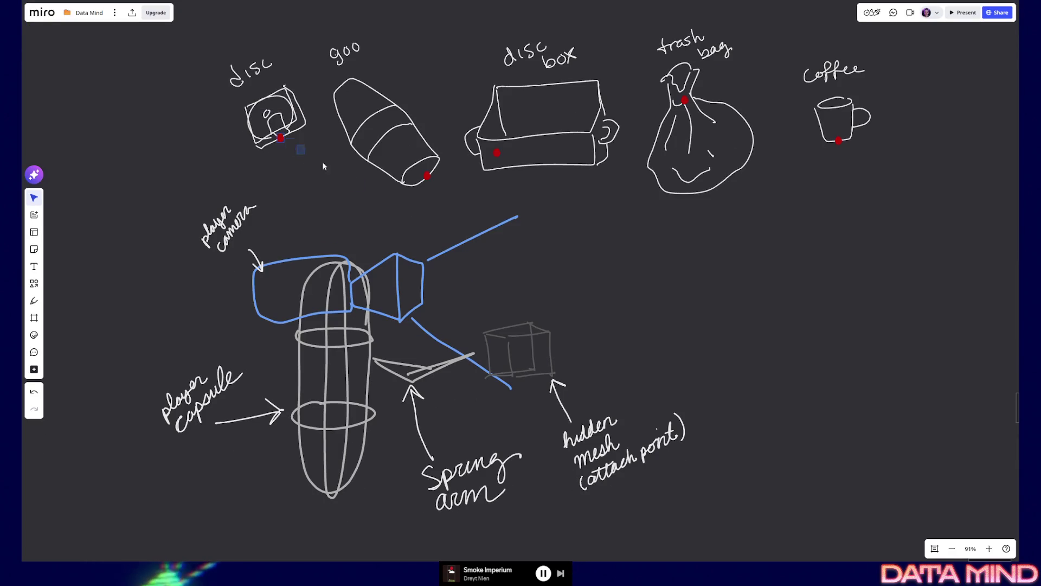
key(ctrl+v)
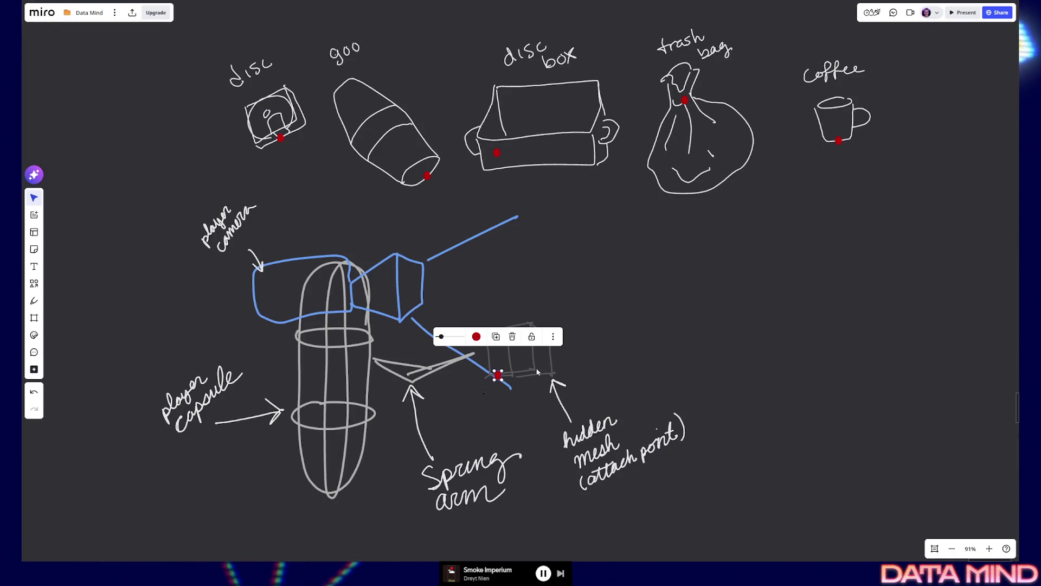
key(Escape)
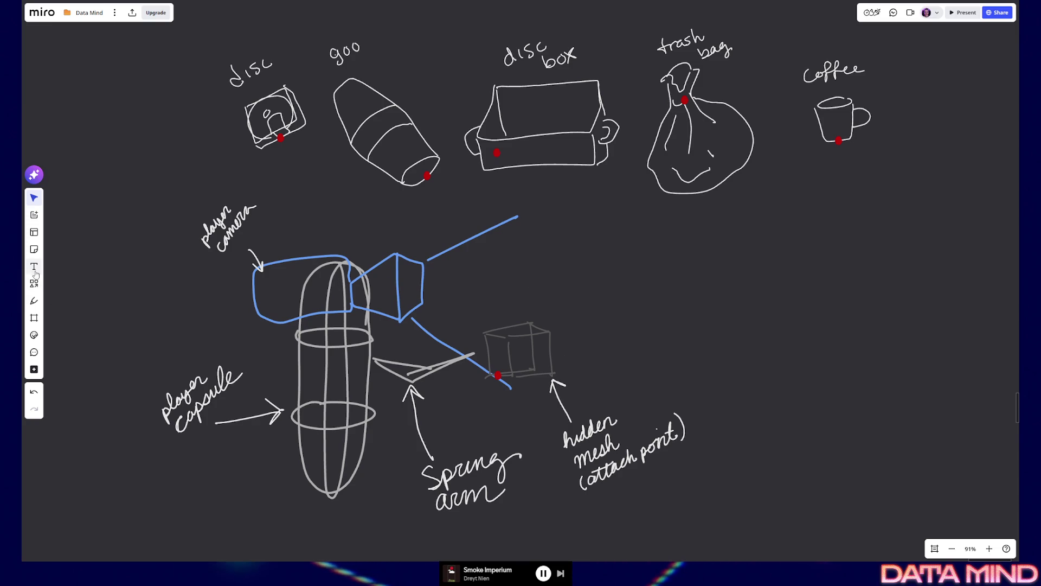
Step: With a medium-thickness pen, draw a cube in the corner of the big blue rectangle
click(34, 300)
click(57, 329)
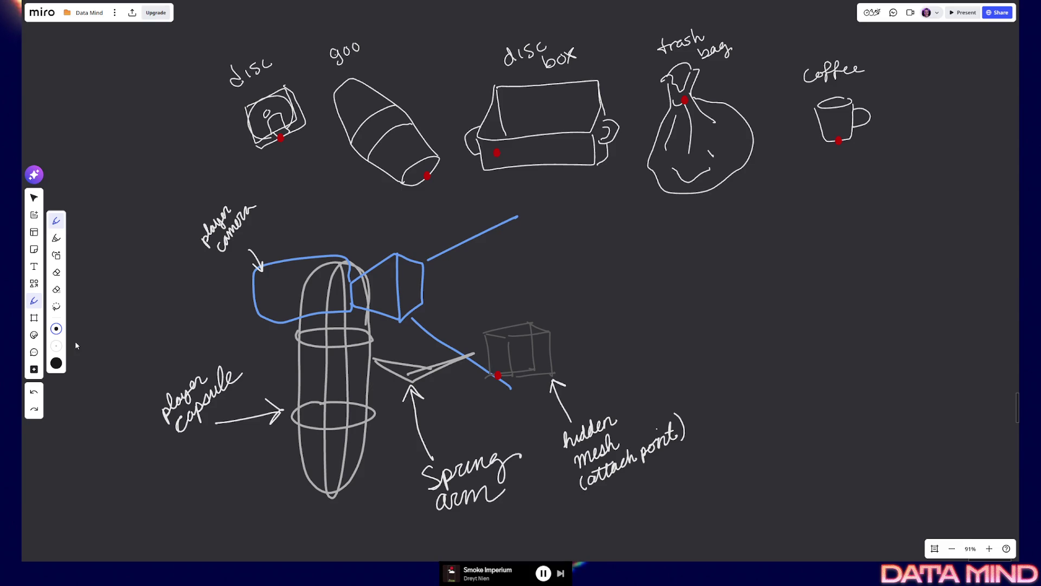
click(57, 329)
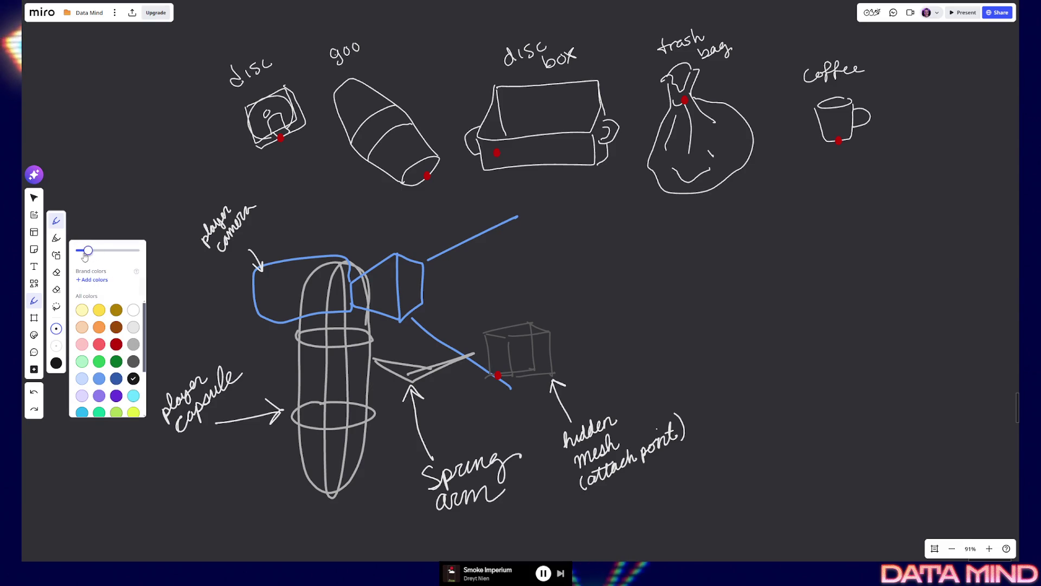
click(133, 377)
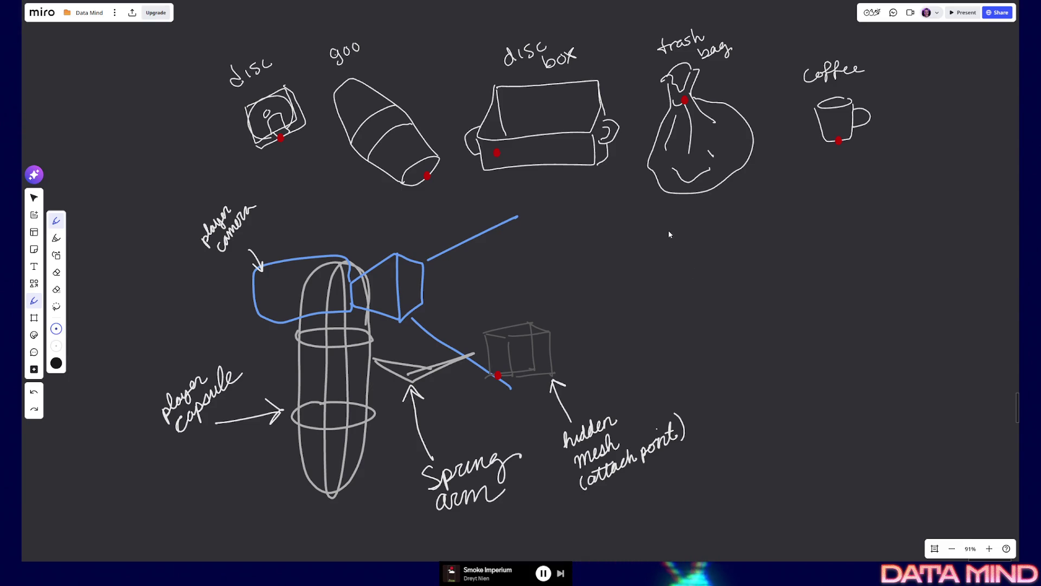
mouse_move(661, 318)
mouse_down()
mouse_move(661, 387)
mouse_move(904, 388)
mouse_move(923, 373)
mouse_up()
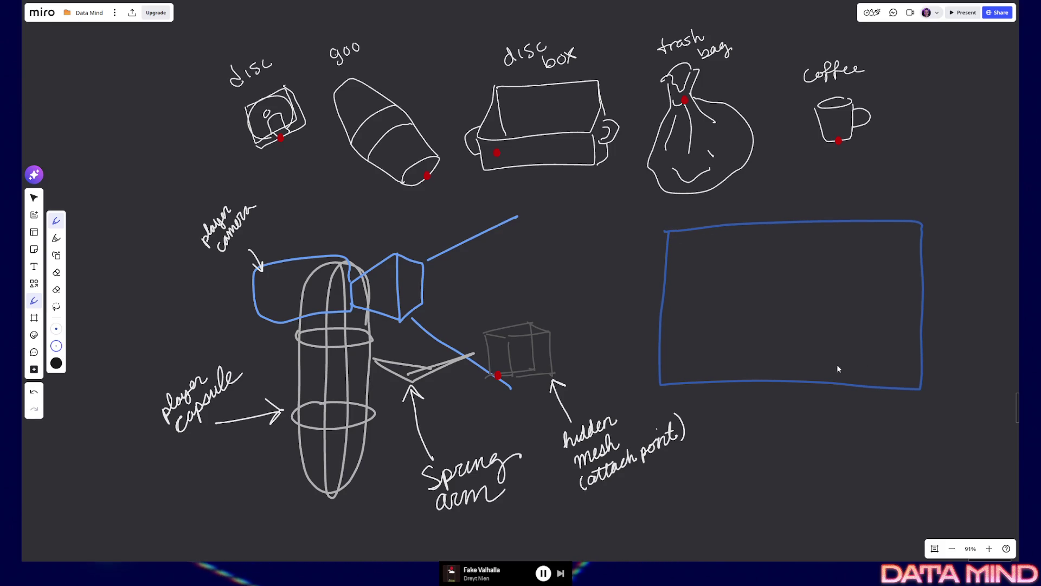
mouse_move(839, 364)
mouse_down()
mouse_move(832, 331)
mouse_move(896, 310)
mouse_move(917, 363)
mouse_up()
drag(829, 329, 857, 345)
drag(897, 310, 917, 325)
drag(857, 345, 919, 331)
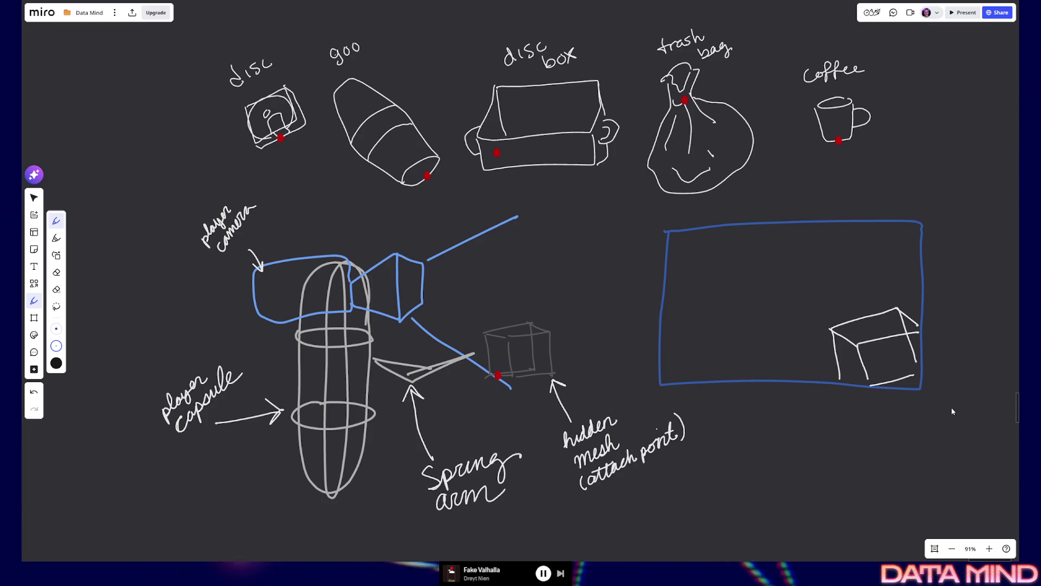
Step: Draw arrows into the rectangle from the coffee, trash bag and disc box
mouse_move(855, 152)
mouse_down()
mouse_move(880, 203)
mouse_move(889, 196)
mouse_up()
drag(747, 172, 788, 205)
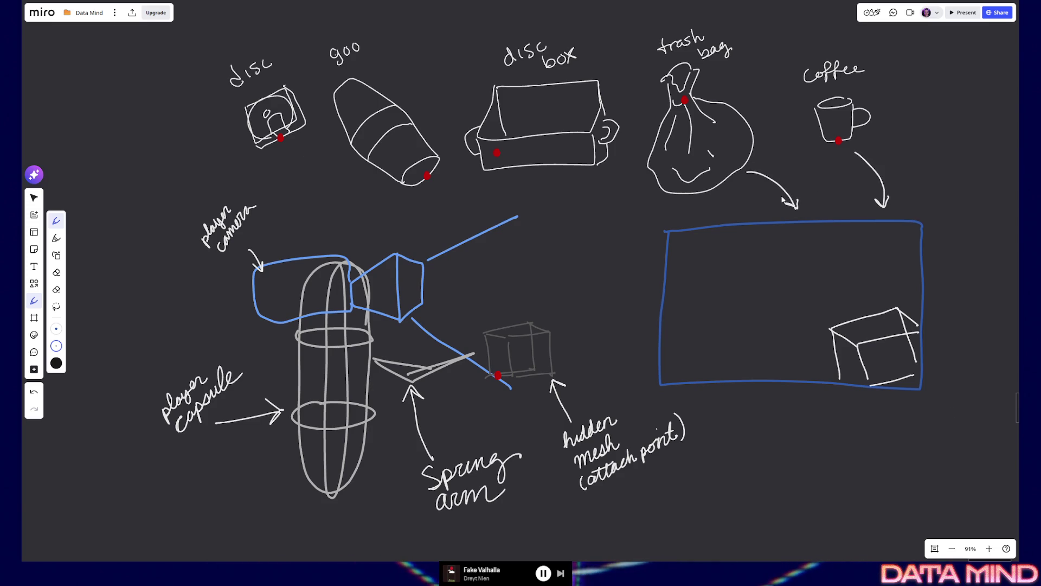
mouse_move(611, 170)
mouse_down()
mouse_move(654, 211)
mouse_move(656, 201)
mouse_up()
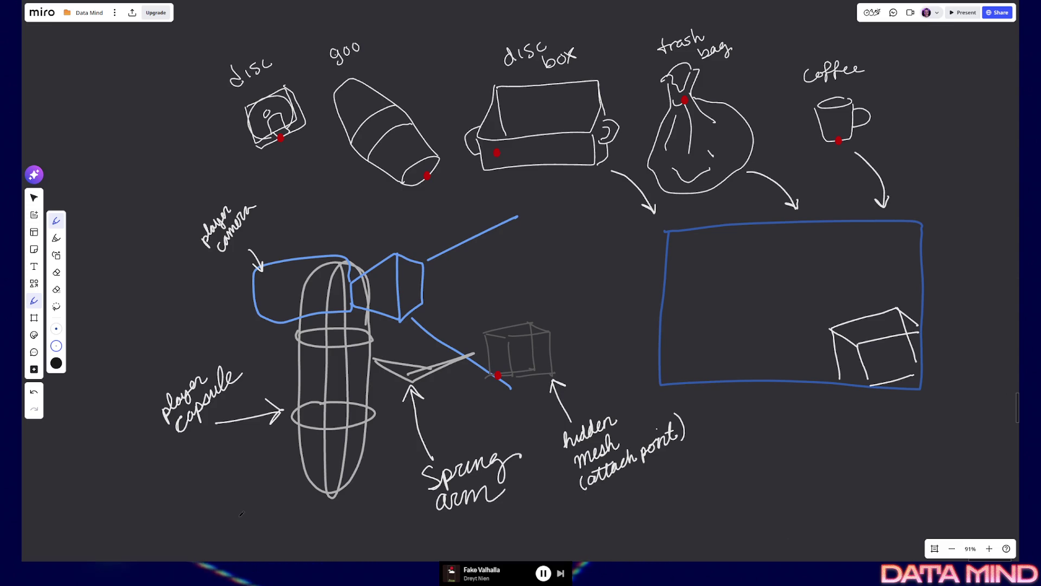
click(35, 198)
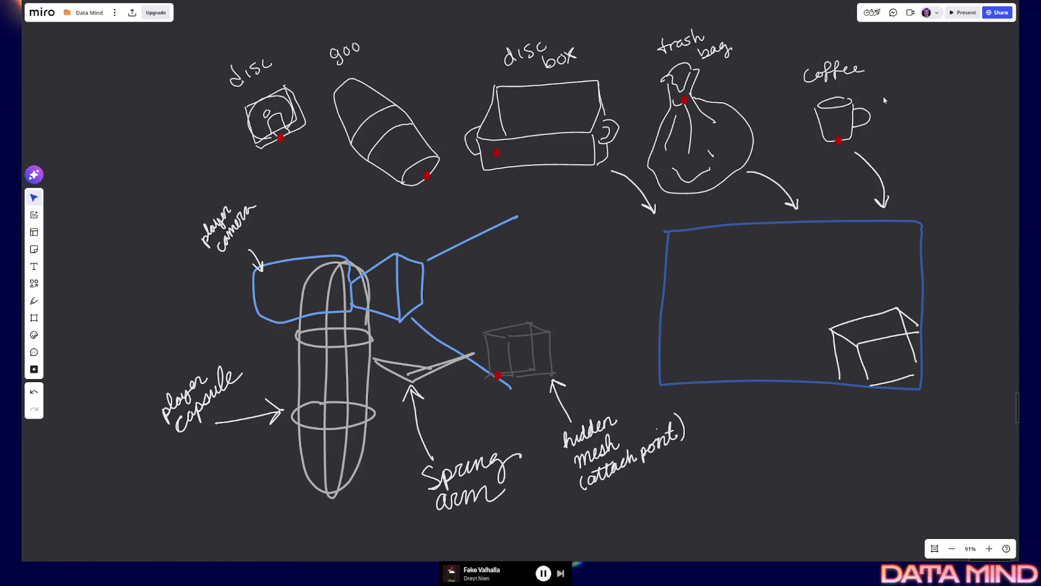
Step: Handwrite 'actor' above the disc sketch
click(34, 300)
mouse_move(208, 43)
mouse_down()
mouse_move(205, 56)
mouse_move(219, 30)
mouse_move(234, 43)
mouse_move(244, 24)
mouse_move(230, 32)
mouse_up()
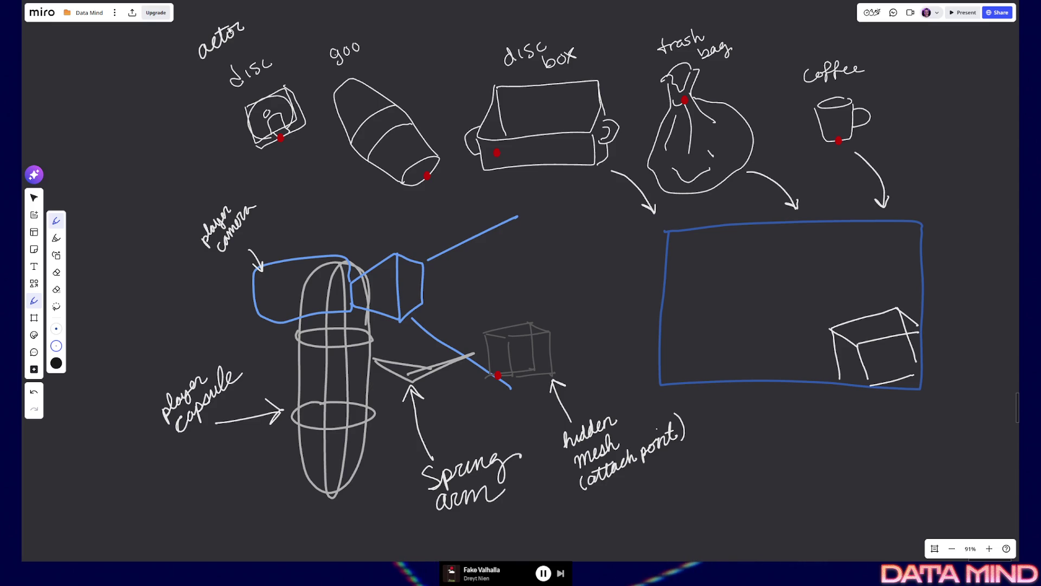
drag(200, 50, 206, 58)
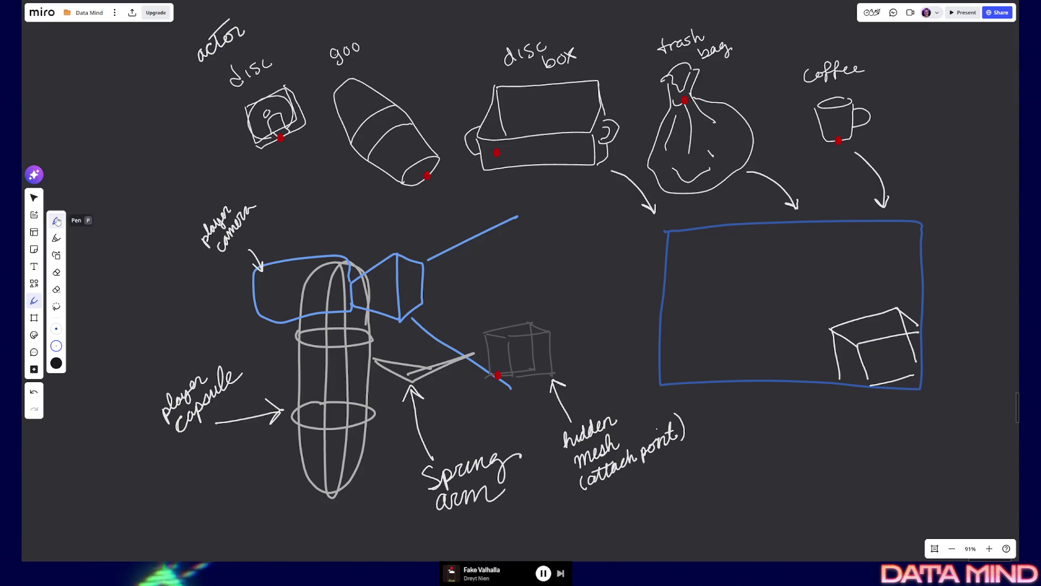
Step: Copy the 'actor' label above goo, disc box, trash bag and coffee
click(34, 198)
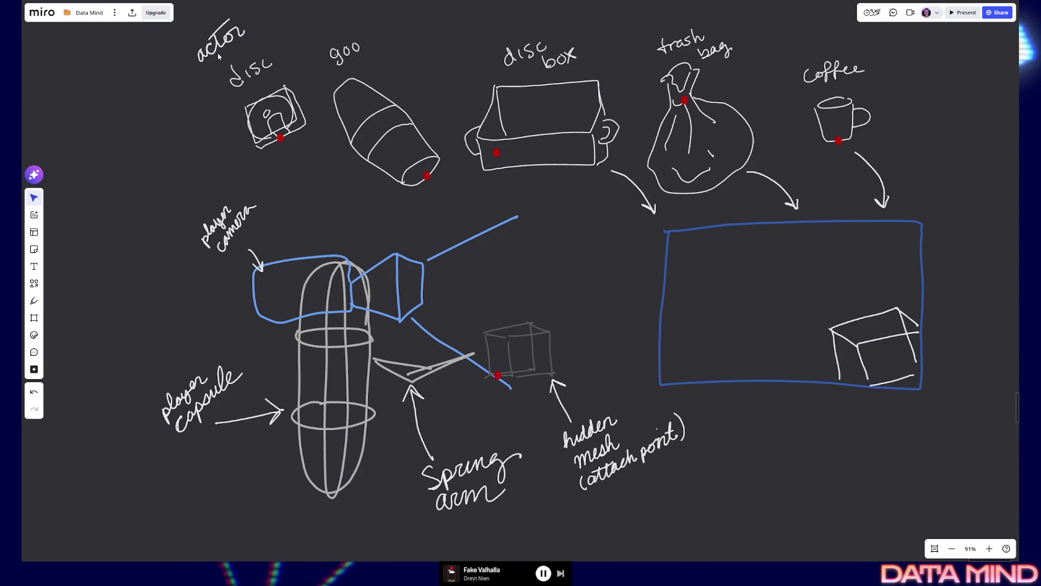
click(234, 49)
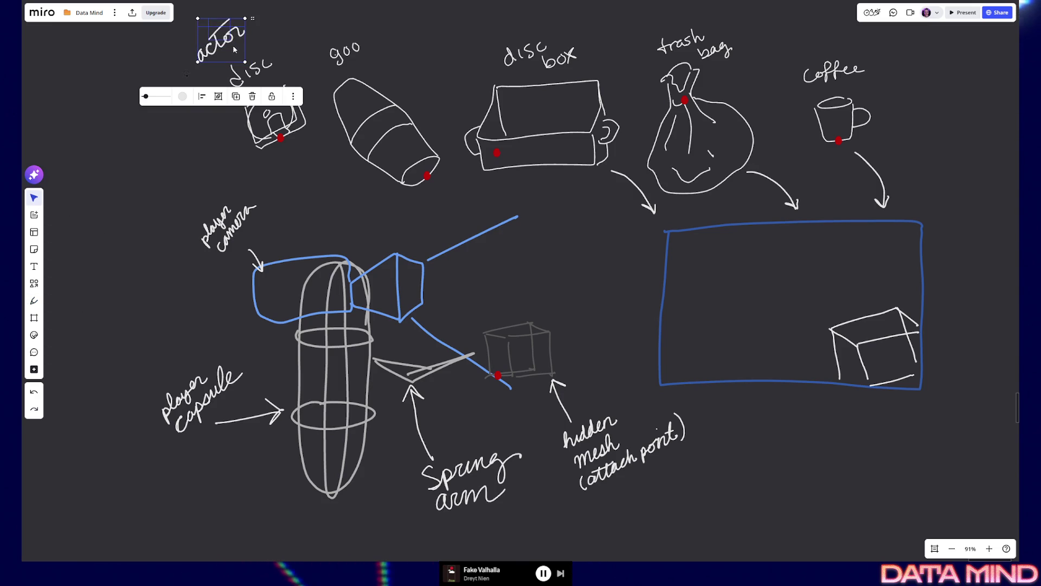
alt+drag(223, 38, 327, 30)
drag(506, 31, 505, 30)
mouse_move(505, 31)
alt+mouse_down()
mouse_move(660, 17)
mouse_move(760, 44)
mouse_move(778, 60)
alt+mouse_up()
key(ctrl+minus)
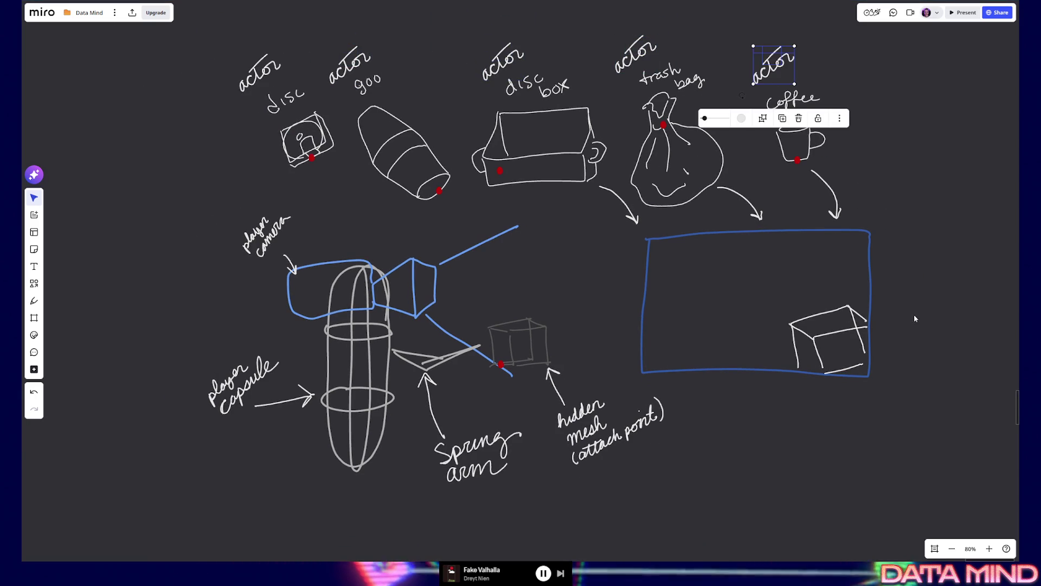
click(916, 319)
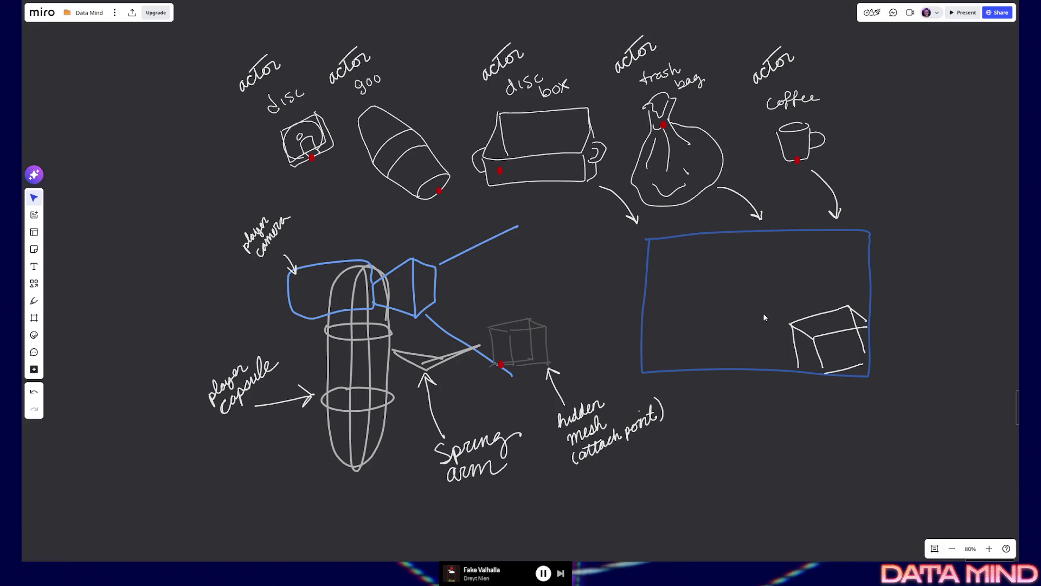
mouse_move(792, 390)
mouse_down()
mouse_move(679, 390)
mouse_move(729, 387)
mouse_up()
Step: Delete the empty white grid frame on the right
scroll(728, 342, right, 5)
click(825, 307)
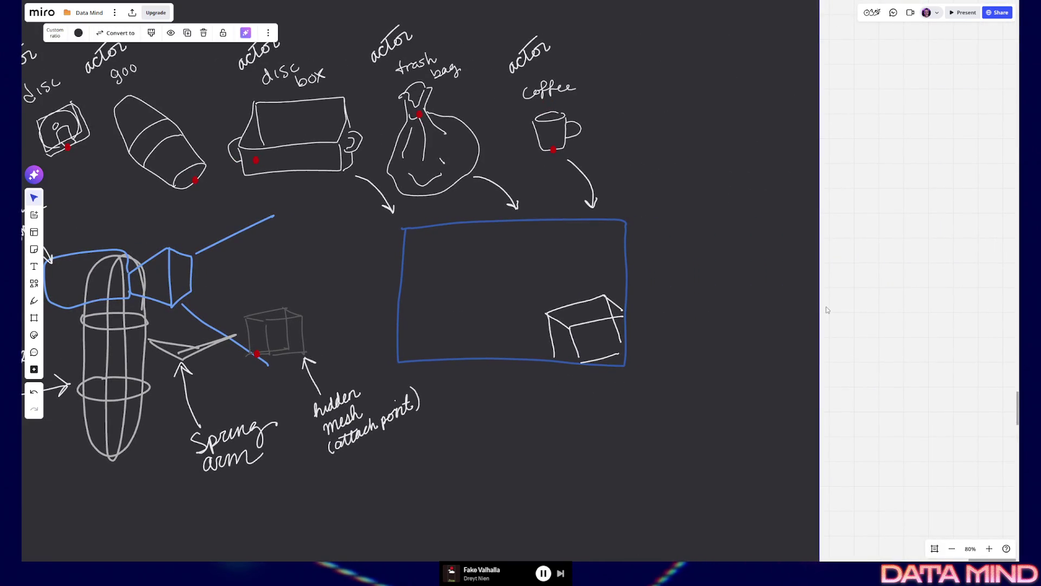
drag(822, 306, 1014, 307)
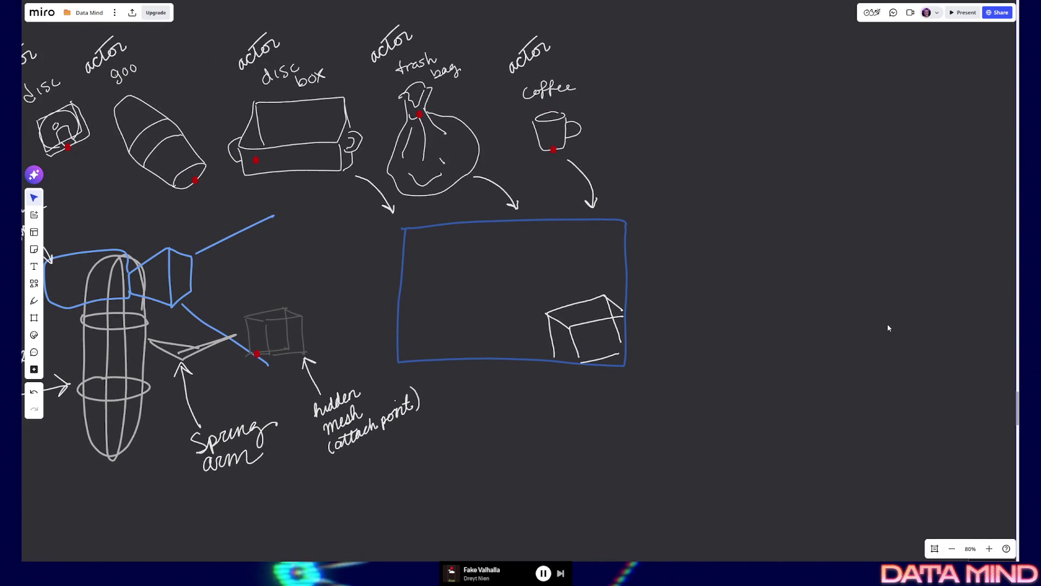
drag(887, 324, 602, 325)
click(734, 305)
key(Delete)
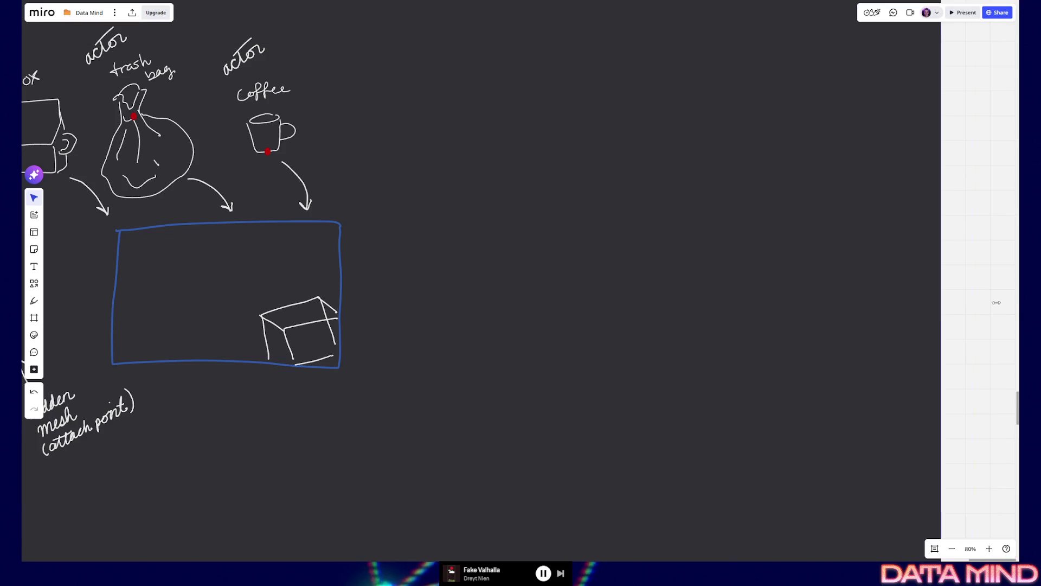
Step: Duplicate the blue rectangle with its cube and shrink the copy to thumbnail size
drag(442, 338, 682, 340)
mouse_move(649, 373)
mouse_down()
mouse_move(505, 282)
mouse_move(616, 386)
mouse_up()
drag(341, 249, 583, 367)
mouse_move(457, 352)
alt+mouse_down()
mouse_move(766, 251)
mouse_move(746, 187)
alt+mouse_up()
drag(766, 262, 642, 306)
click(773, 247)
mouse_move(772, 247)
mouse_down()
mouse_move(642, 161)
mouse_move(551, 139)
mouse_move(396, 84)
mouse_move(394, 74)
mouse_up()
drag(353, 139, 674, 266)
Step: Position the cube thumbnail above an actor and copy it above the other actors
scroll(562, 57, down, 2)
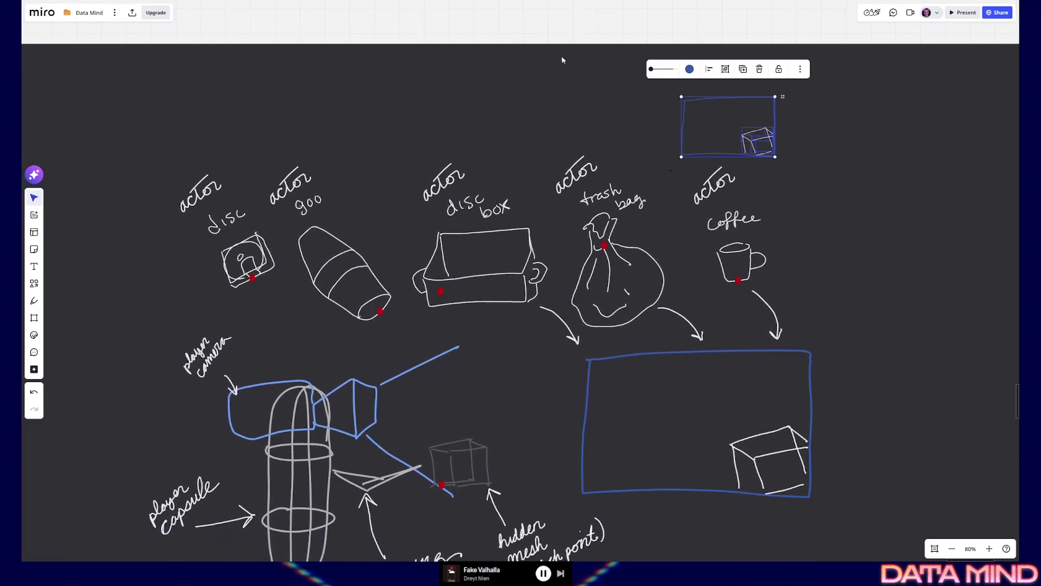
mouse_move(555, 76)
mouse_down()
mouse_move(644, 298)
mouse_move(545, 87)
mouse_move(533, 100)
mouse_move(562, 202)
mouse_move(553, 5)
mouse_up()
click(556, 178)
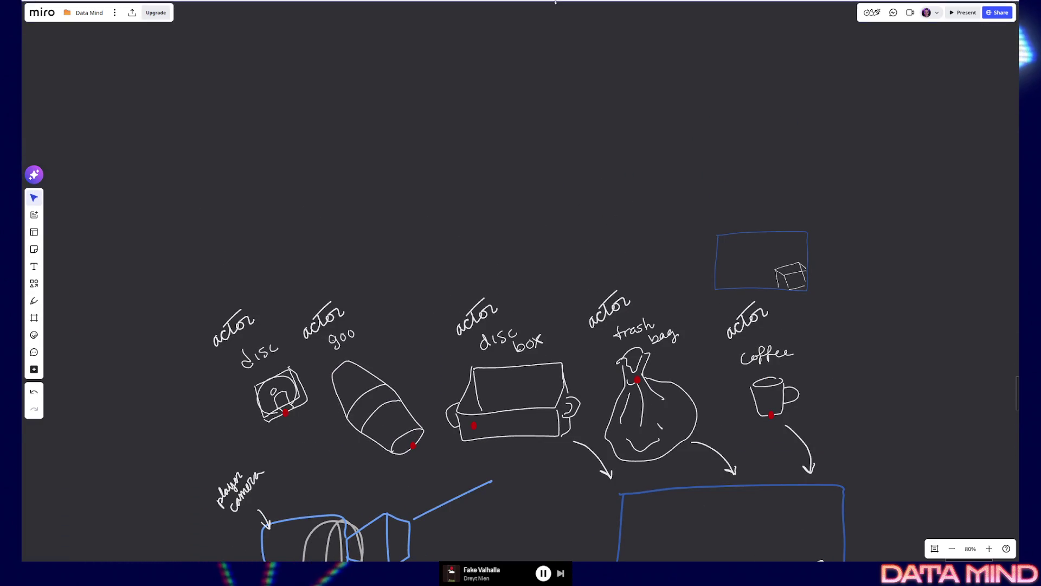
drag(598, 204, 582, 150)
mouse_move(682, 154)
mouse_down()
mouse_move(791, 233)
mouse_move(698, 175)
mouse_up()
mouse_move(785, 239)
mouse_down()
mouse_move(812, 241)
mouse_move(640, 218)
mouse_move(662, 228)
mouse_move(292, 222)
mouse_up()
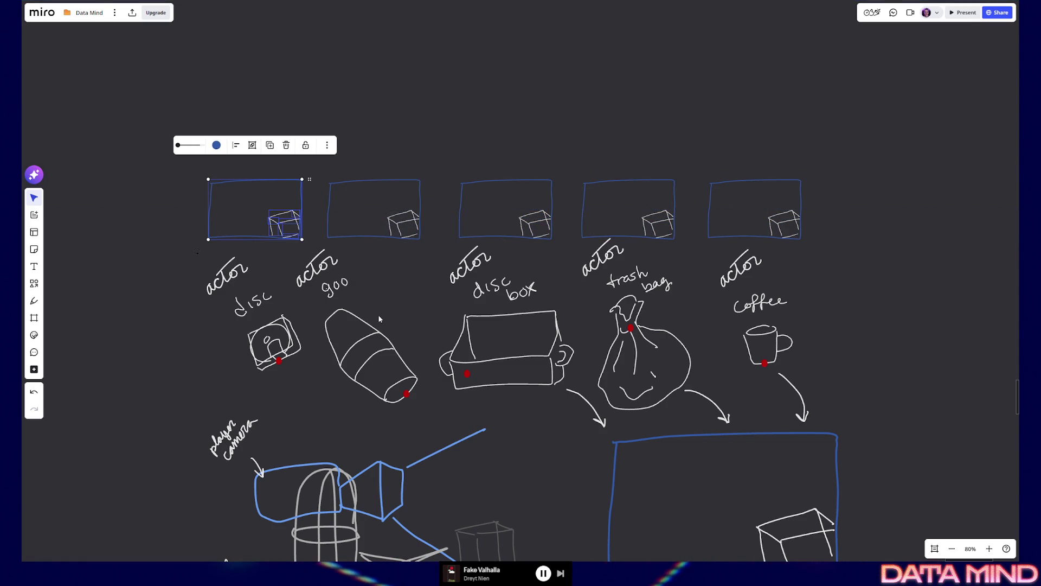
click(339, 238)
click(851, 262)
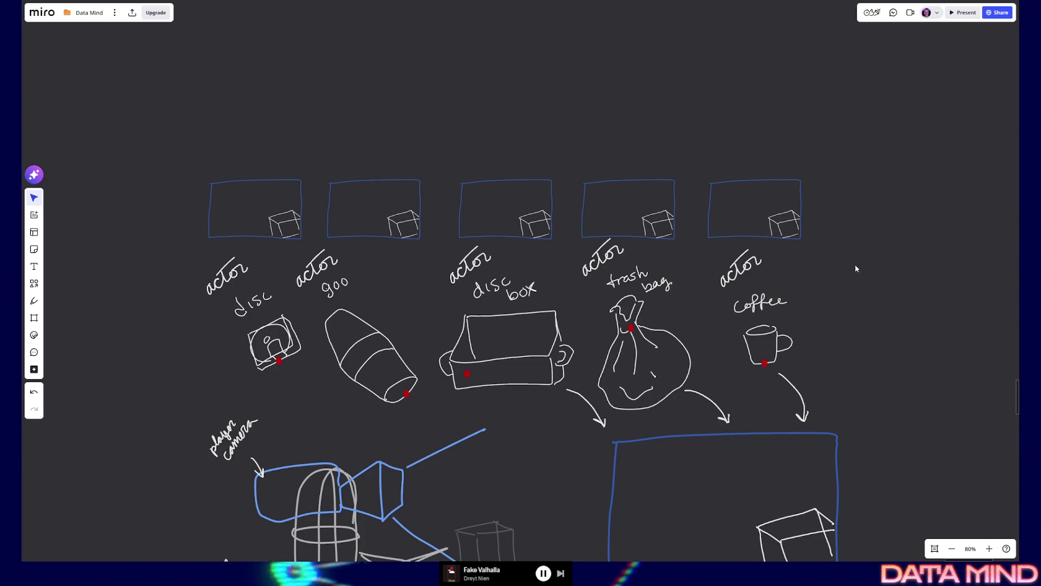
Step: Delete all cube strokes from the rightmost thumbnail, leaving an empty blue frame
scroll(851, 262, up, 2)
click(782, 228)
click(777, 201)
key(Delete)
click(770, 208)
key(Delete)
click(764, 220)
key(Delete)
click(775, 210)
key(Delete)
click(758, 213)
key(Delete)
click(775, 228)
key(Delete)
Step: Delete the other four cube thumbnails and their leftover stroke fragments
mouse_move(88, 110)
mouse_down()
mouse_move(104, 128)
mouse_move(581, 226)
mouse_move(631, 226)
mouse_up()
key(Delete)
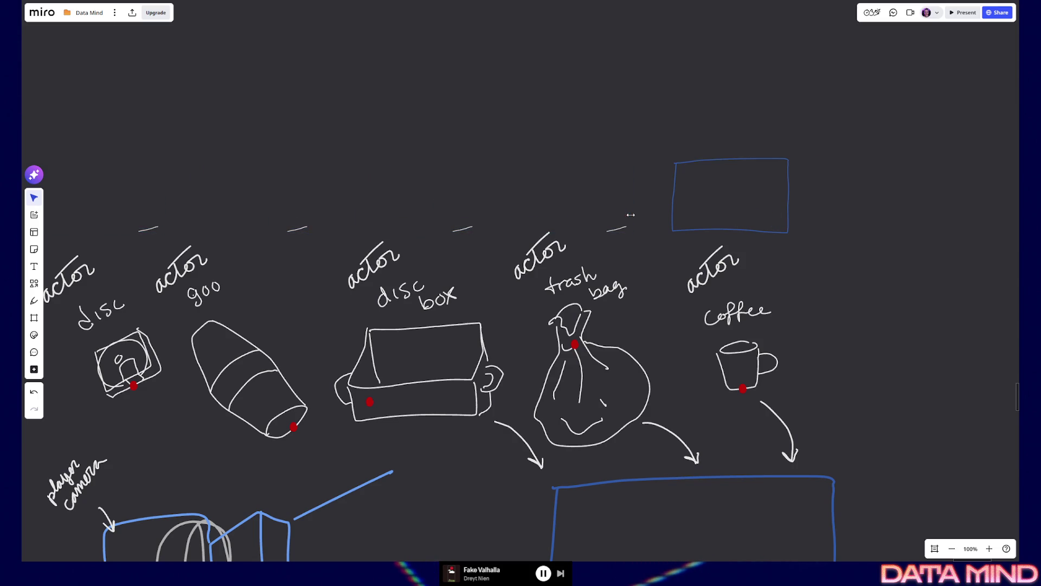
shift+click(461, 228)
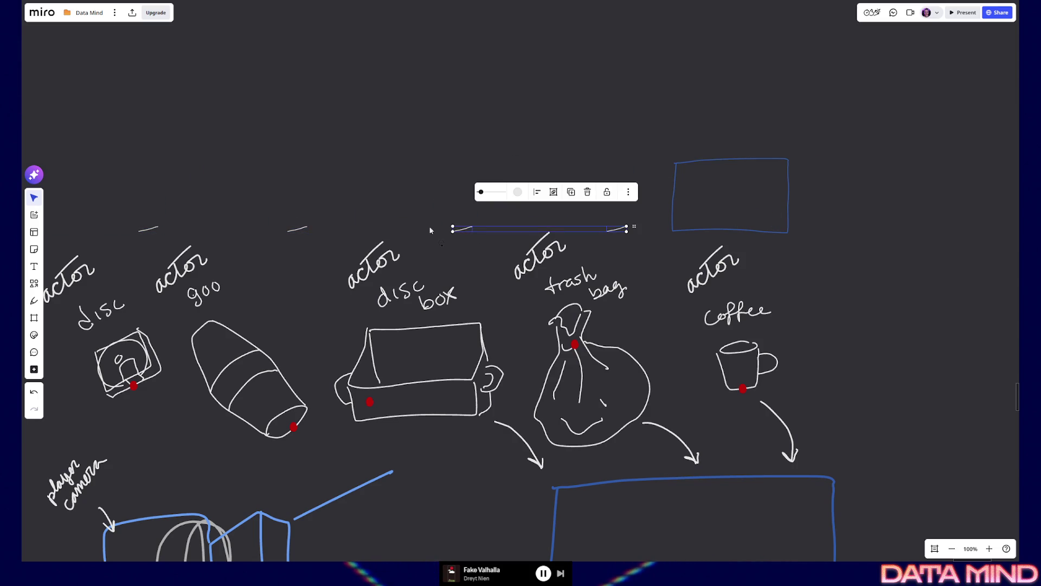
shift+click(296, 227)
shift+click(148, 228)
key(Delete)
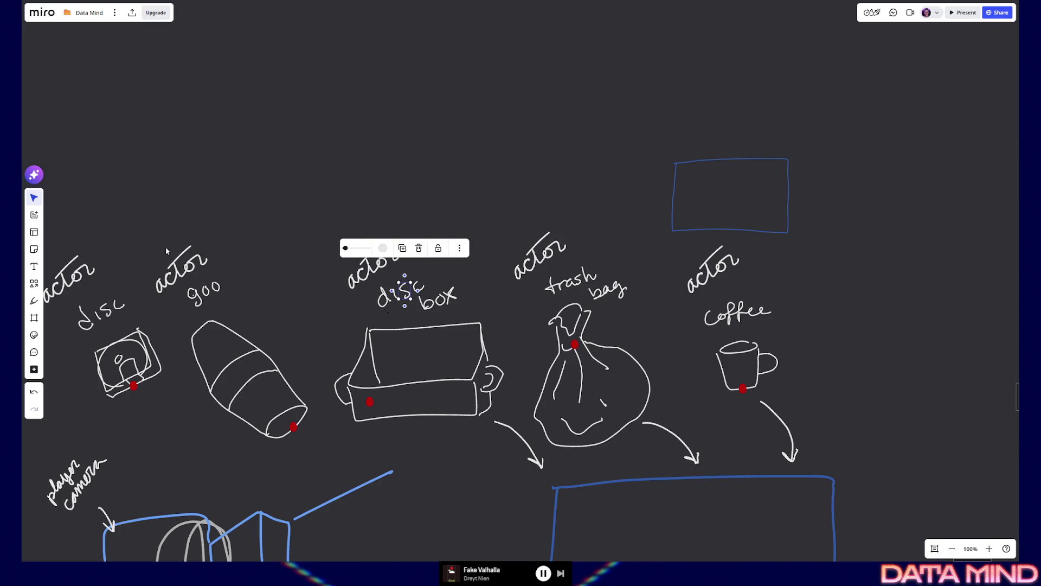
Step: Copy the empty blue frame leftward so one sits above each actor
click(864, 165)
mouse_move(787, 184)
mouse_down()
mouse_move(423, 191)
mouse_move(441, 194)
mouse_up()
drag(431, 196, 106, 194)
key(ctrl+minus)
scroll(806, 220, up, 5)
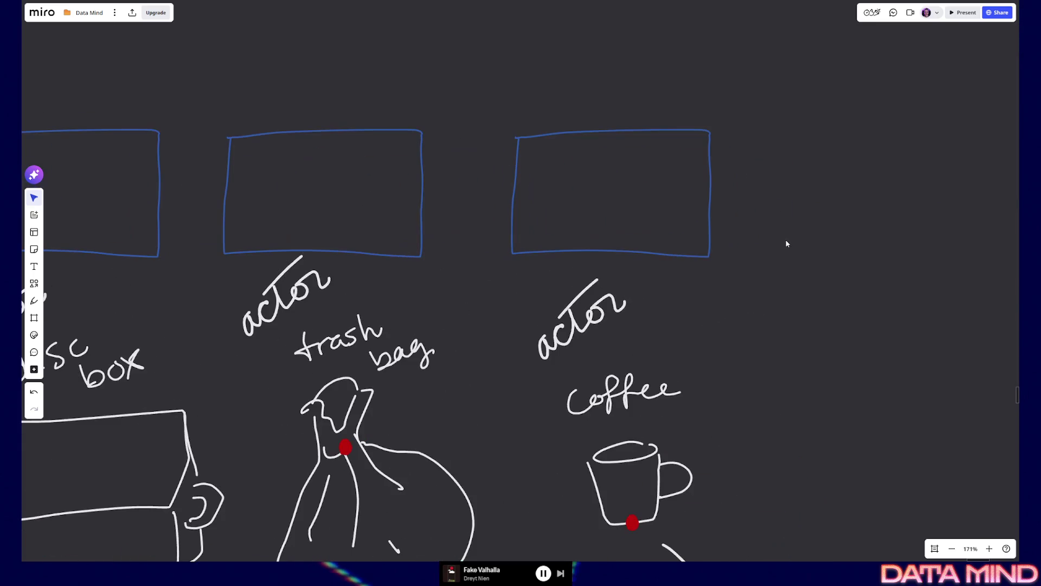
Step: Pick the Pen's colour and thickness, testing it with trial strokes and undoing one
click(35, 299)
click(56, 347)
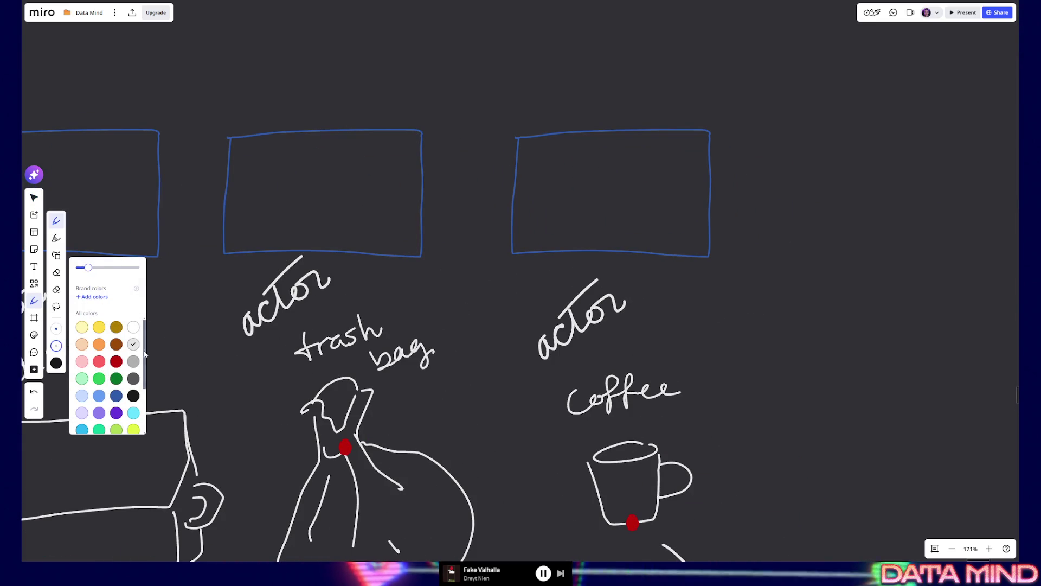
drag(758, 280, 729, 311)
drag(762, 306, 801, 301)
key(ctrl+z)
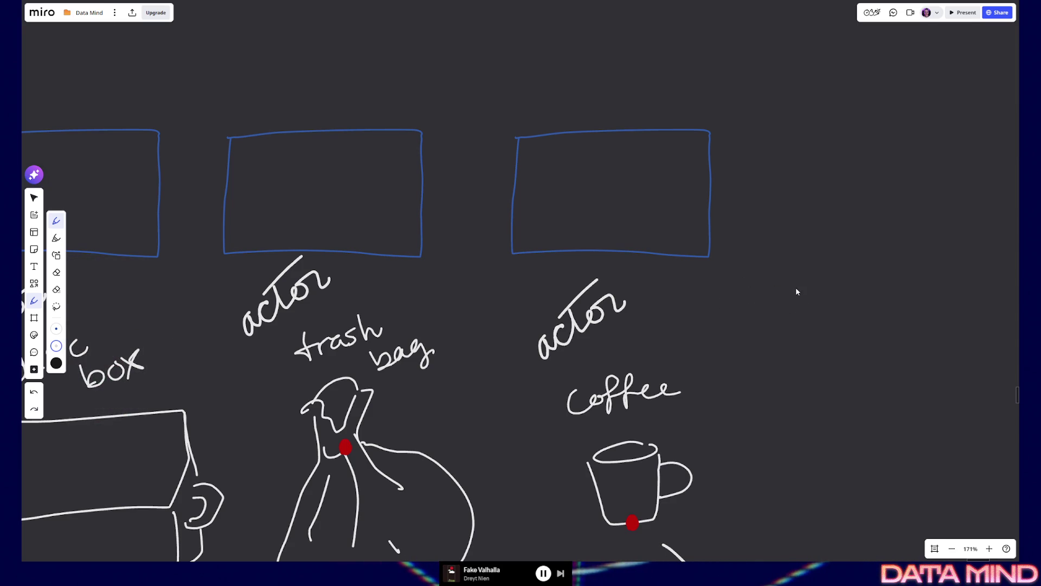
click(56, 346)
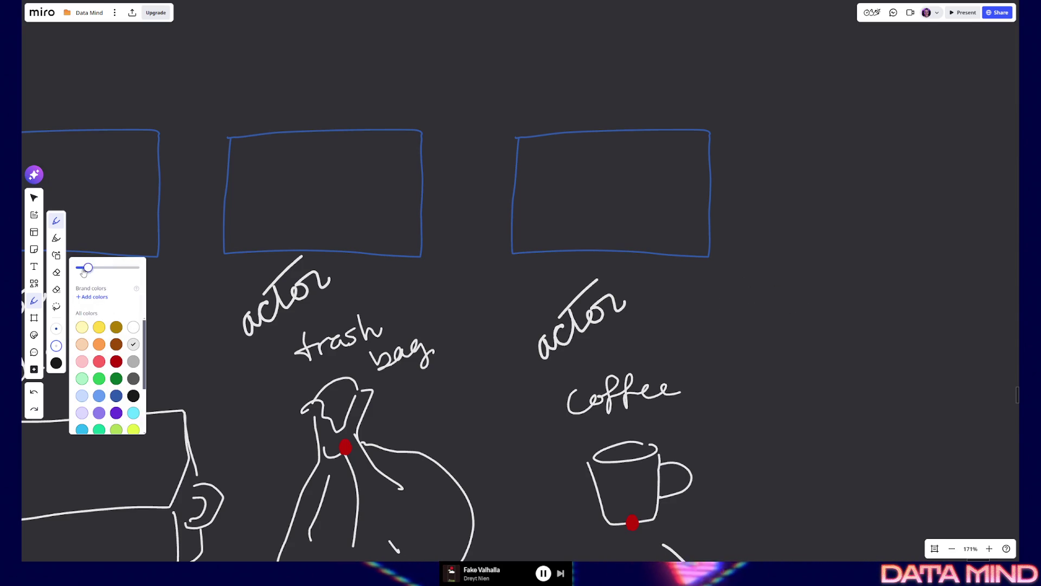
drag(762, 288, 714, 331)
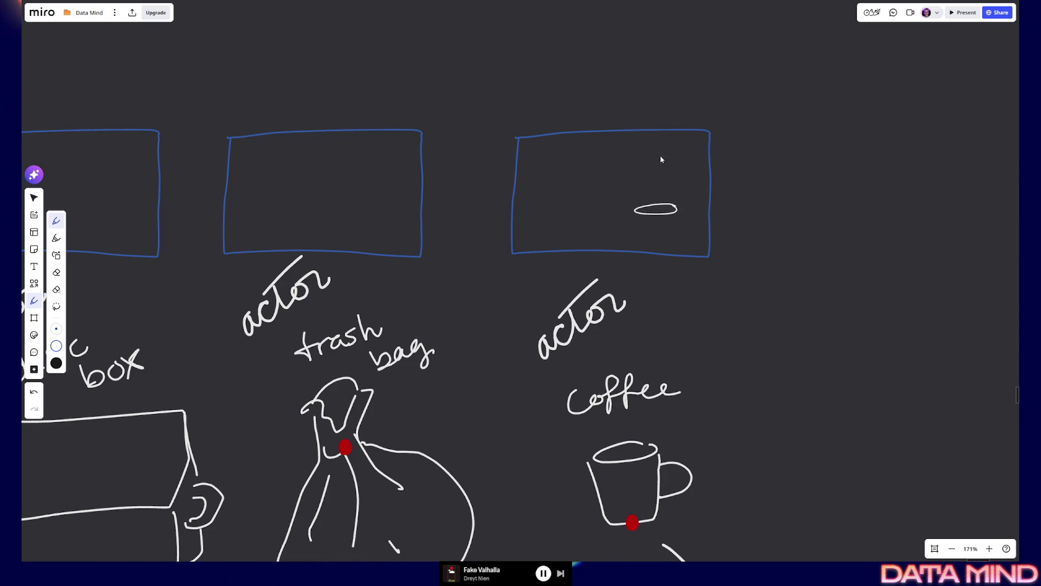
Step: Add the cup's rim and side in the coffee frame, then a curved arrow with arrowhead into the trash bag frame
mouse_move(673, 211)
mouse_down()
mouse_move(640, 214)
mouse_move(646, 248)
mouse_up()
mouse_move(678, 215)
mouse_down()
mouse_move(680, 250)
mouse_move(666, 234)
mouse_move(675, 247)
mouse_up()
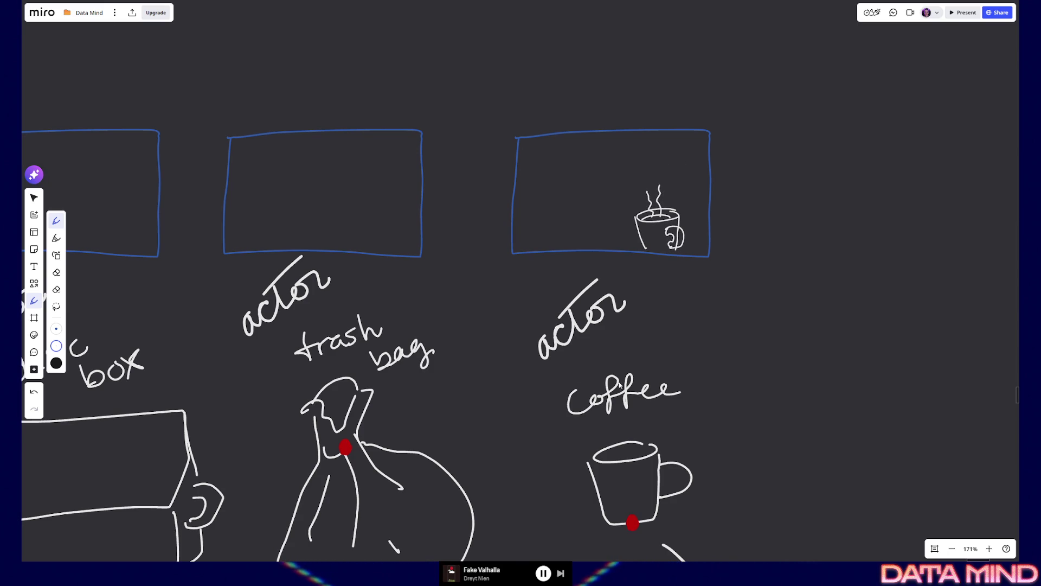
scroll(519, 347, down, 3)
scroll(724, 259, up, 3)
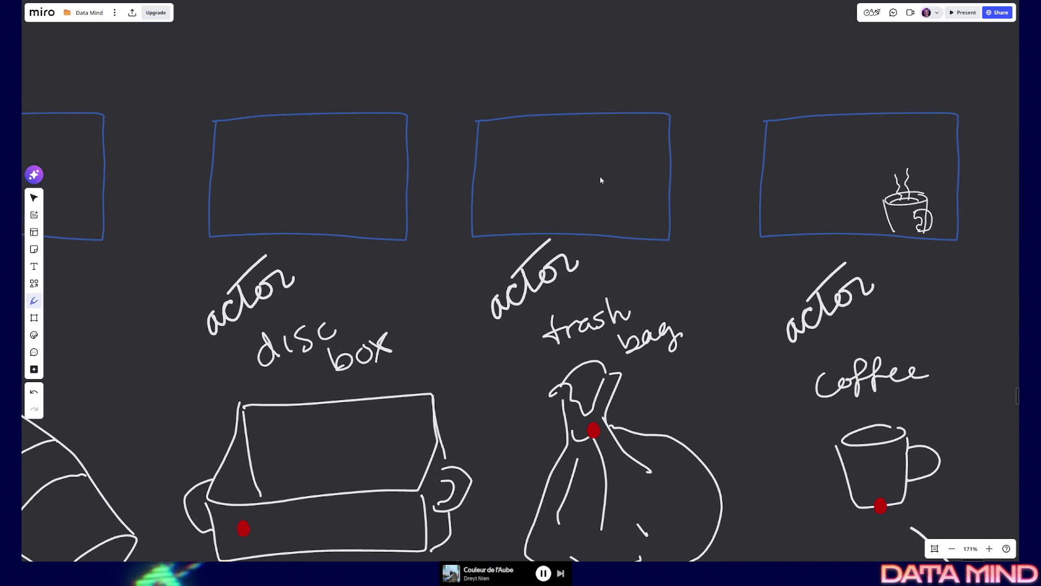
mouse_move(605, 177)
mouse_down()
mouse_move(590, 191)
mouse_move(602, 232)
mouse_up()
drag(606, 174, 660, 195)
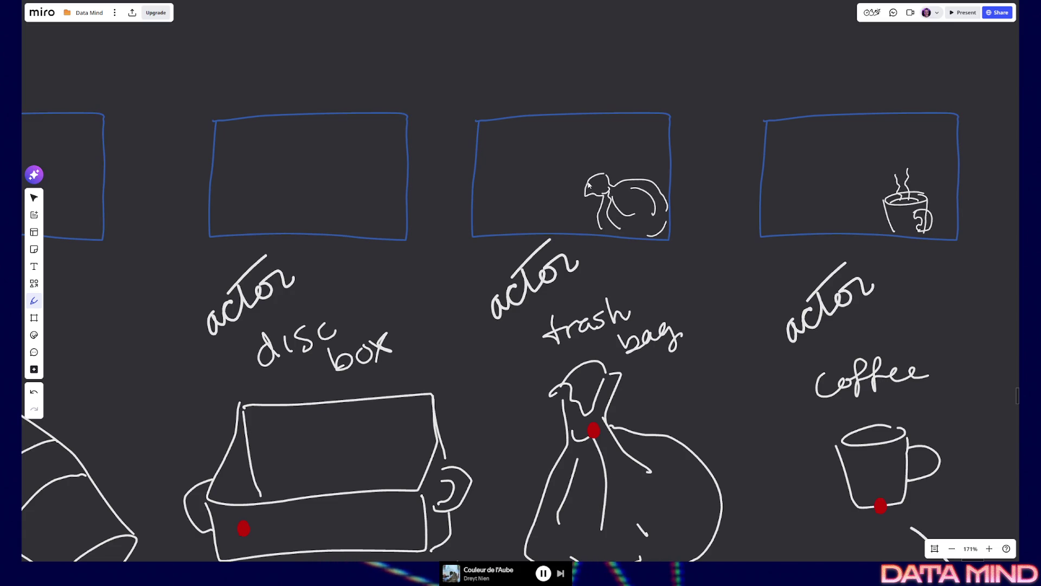
drag(578, 163, 570, 177)
Step: Pan the board to bring the goo and disc box actors into view
mouse_move(542, 373)
mouse_down()
mouse_move(752, 374)
mouse_move(783, 392)
mouse_up()
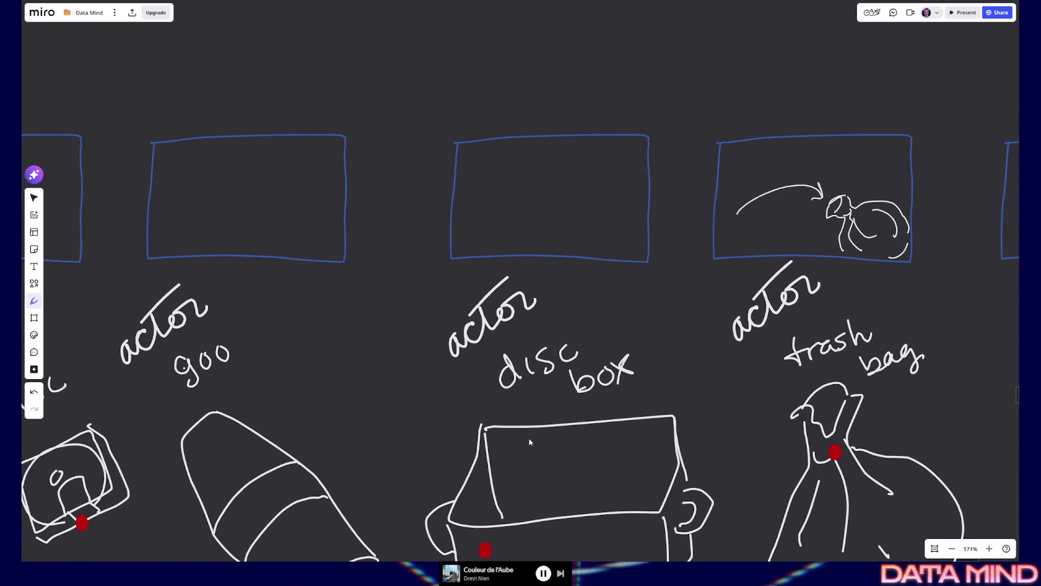
scroll(575, 377, down, 2)
scroll(498, 355, left, 1)
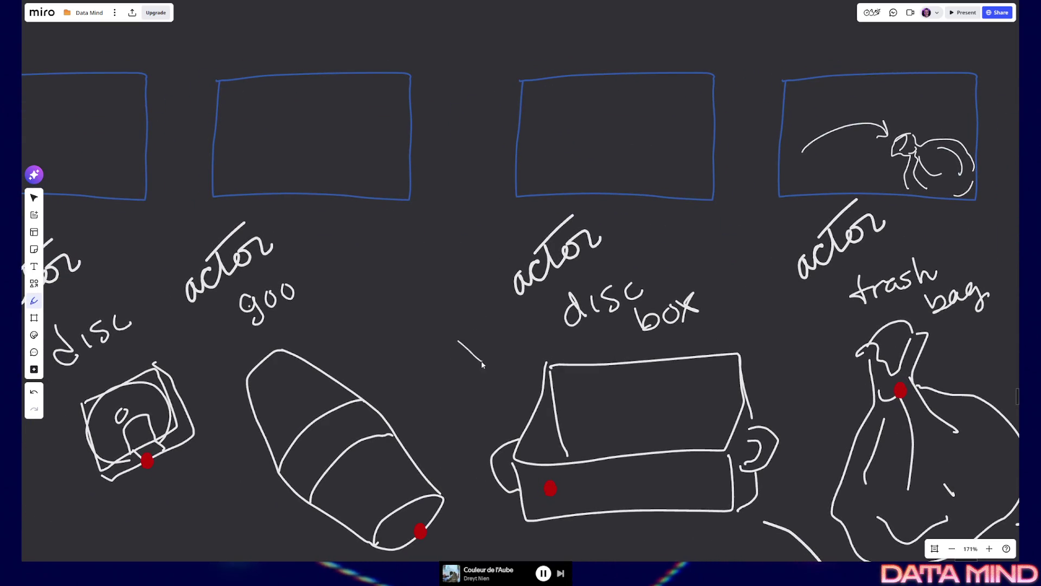
Step: Sketch a small open case with edge and detail lines beside the disc box actor
mouse_move(514, 350)
mouse_down()
mouse_move(495, 331)
mouse_move(455, 337)
mouse_move(461, 298)
mouse_move(493, 291)
mouse_up()
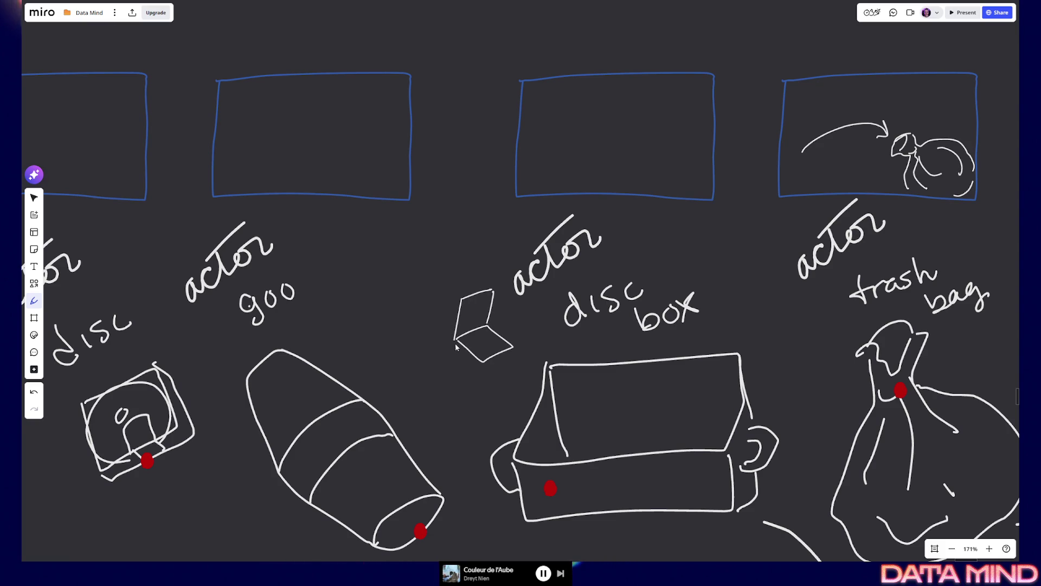
drag(513, 373, 513, 347)
mouse_move(466, 341)
mouse_down()
mouse_move(484, 330)
mouse_move(494, 345)
mouse_move(446, 295)
mouse_up()
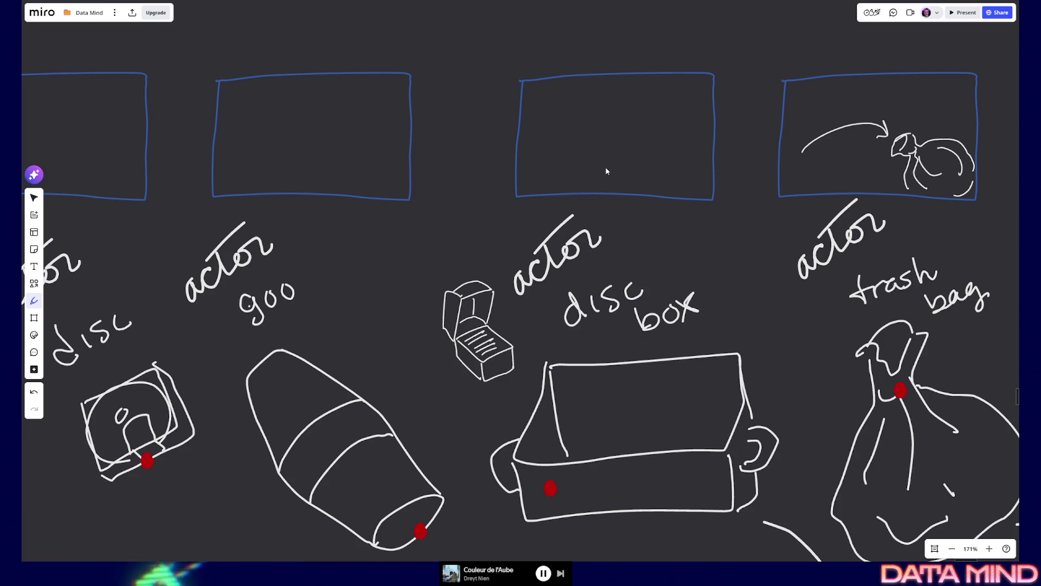
Step: Draw a box with its edges in the disc box frame, undoing the stray lid strokes
mouse_move(606, 190)
mouse_down()
mouse_move(607, 168)
mouse_move(637, 182)
mouse_move(681, 147)
mouse_up()
drag(638, 177, 680, 164)
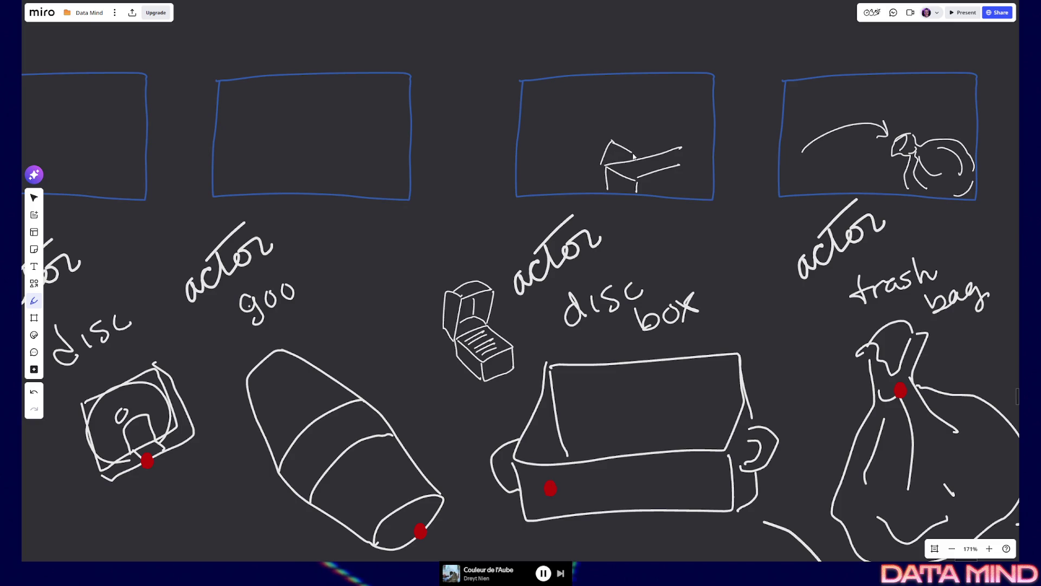
drag(644, 157, 696, 145)
key(ctrl+z)
key(ctrl+z)
key(ctrl+z)
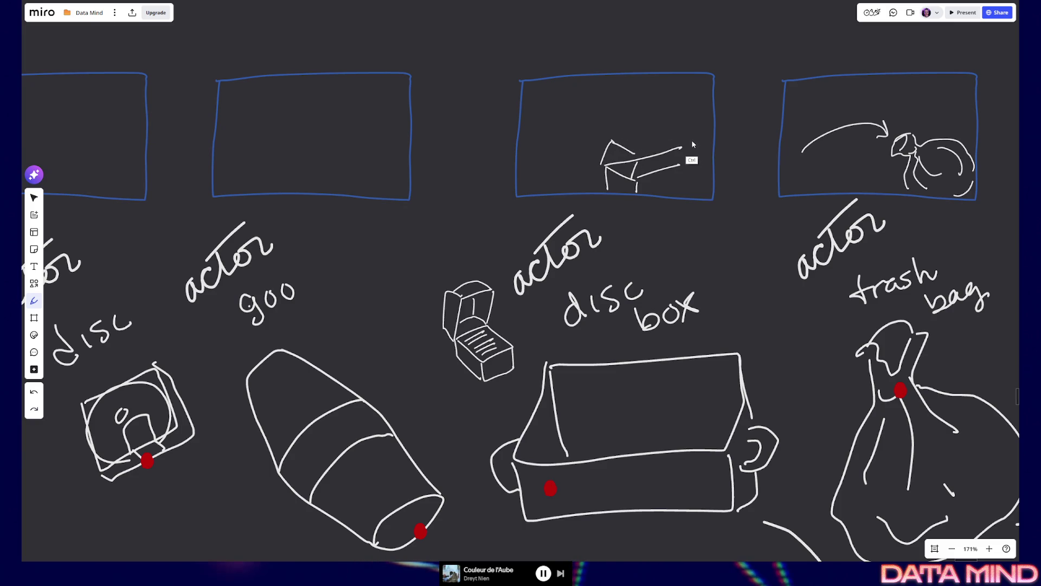
key(ctrl+z)
Step: Redraw a slanted open lid at the framed box's right end
mouse_move(681, 146)
mouse_down()
mouse_move(697, 157)
mouse_move(684, 94)
mouse_up()
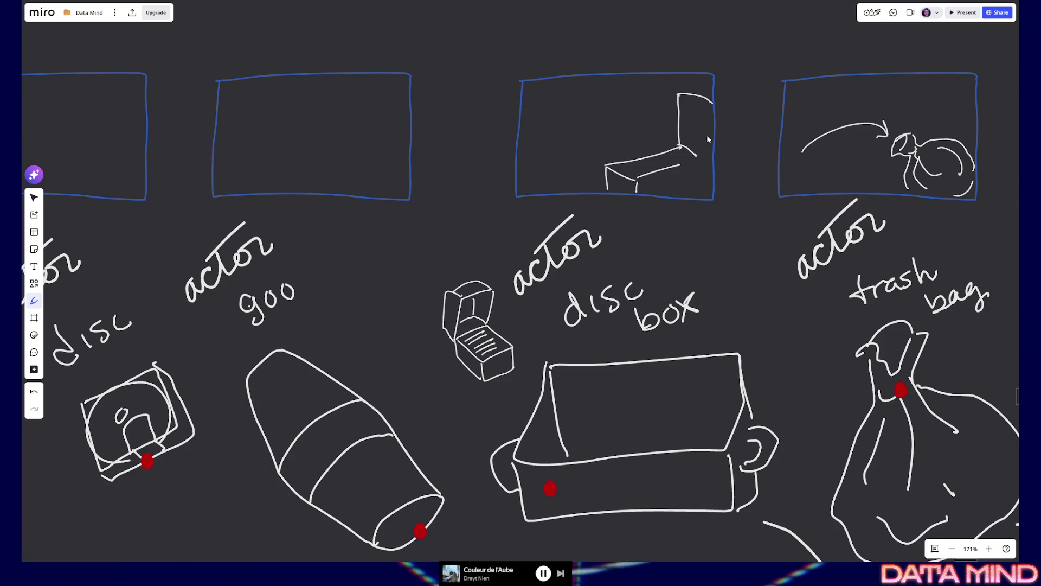
key(ctrl+z)
key(ctrl+z)
drag(680, 145, 706, 106)
mouse_move(698, 155)
mouse_down()
mouse_move(714, 141)
mouse_move(697, 184)
mouse_up()
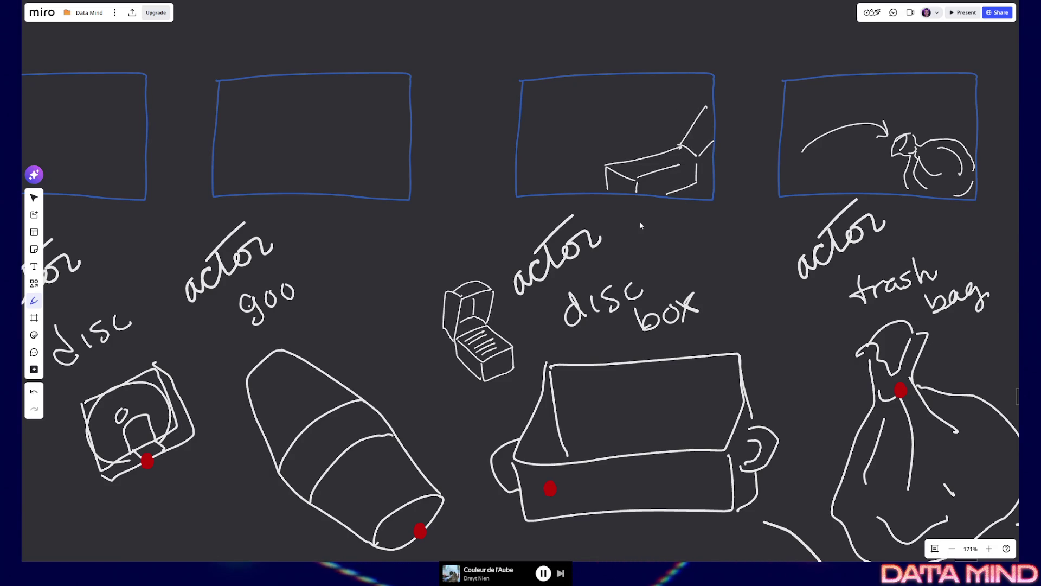
mouse_move(701, 166)
mouse_down()
mouse_move(716, 158)
mouse_move(660, 158)
mouse_up()
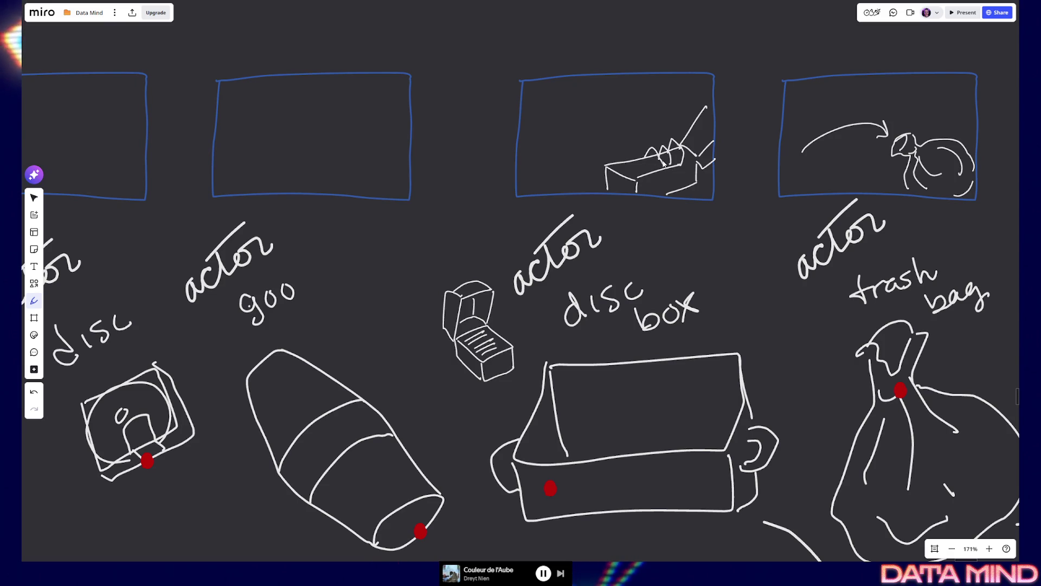
scroll(617, 284, left, 3)
scroll(618, 284, left, 4)
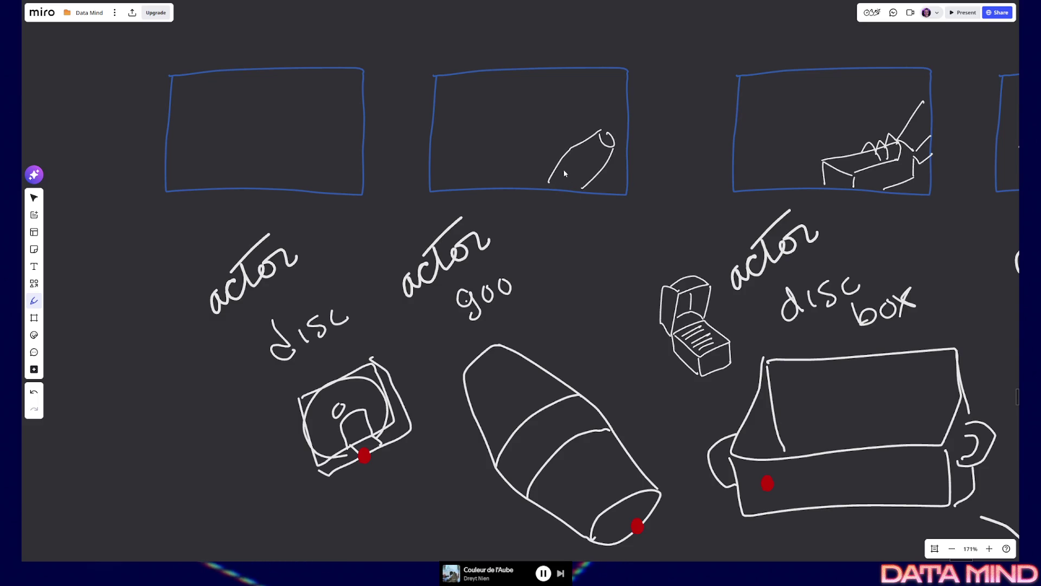
Step: Add a curved loop to the squeezing hand, then sketch a small disc drive with a disc arc
mouse_move(569, 171)
mouse_down()
mouse_move(594, 157)
mouse_move(597, 173)
mouse_up()
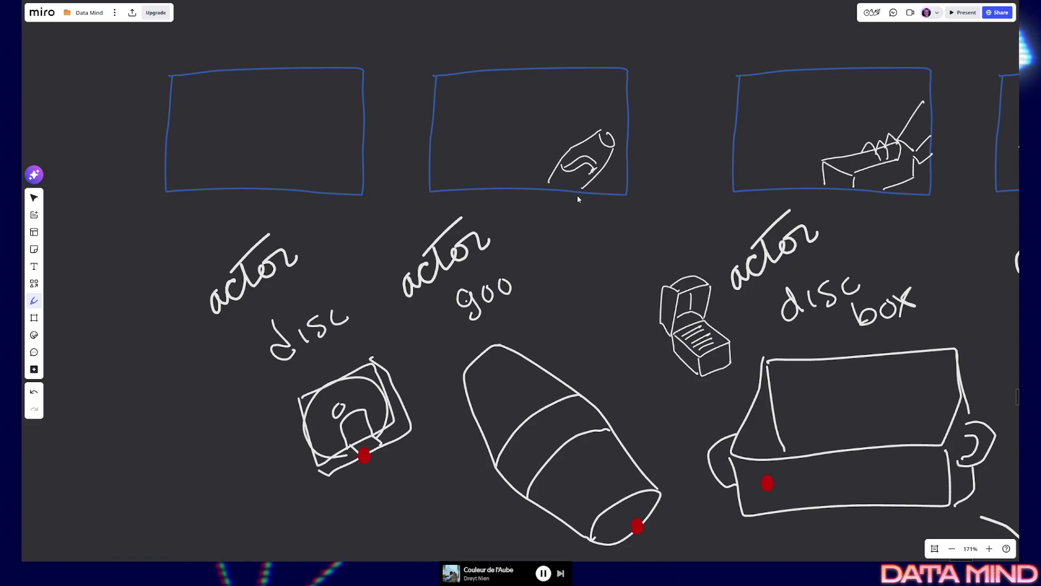
scroll(628, 344, left, 5)
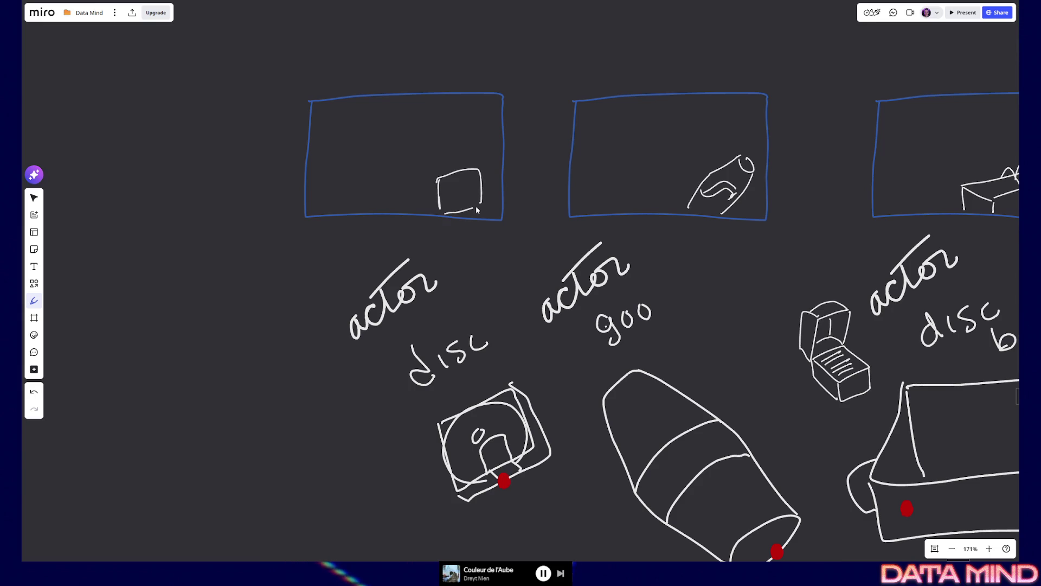
mouse_move(458, 217)
mouse_down()
mouse_move(460, 166)
mouse_move(449, 207)
mouse_move(468, 204)
mouse_up()
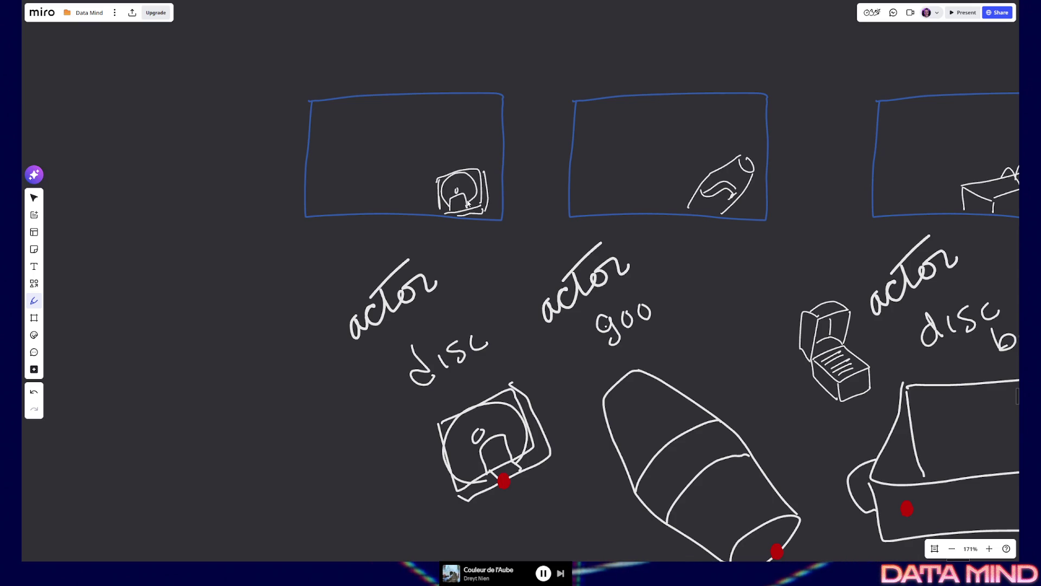
drag(444, 187, 476, 176)
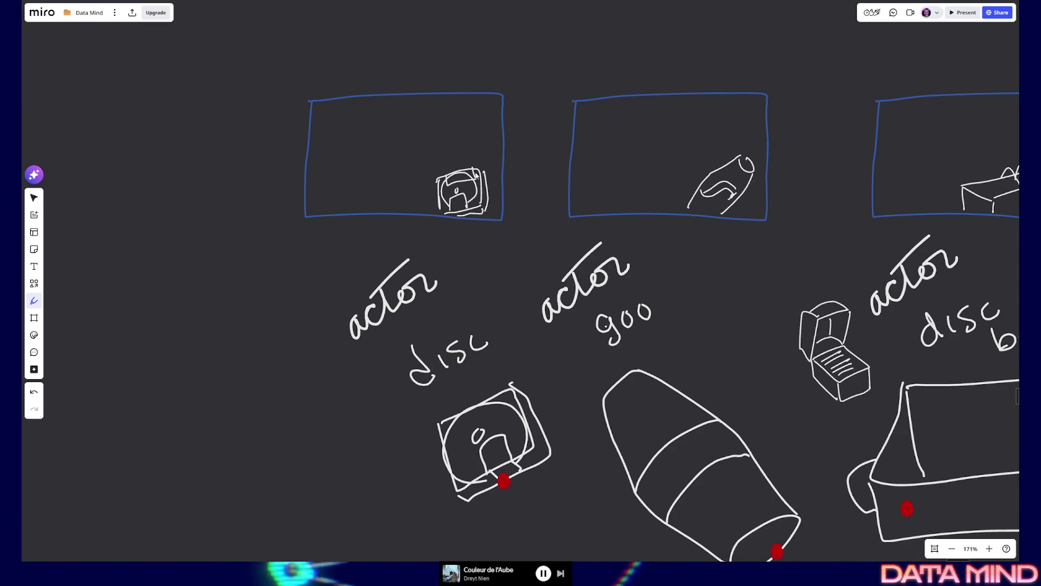
key(ctrl+z)
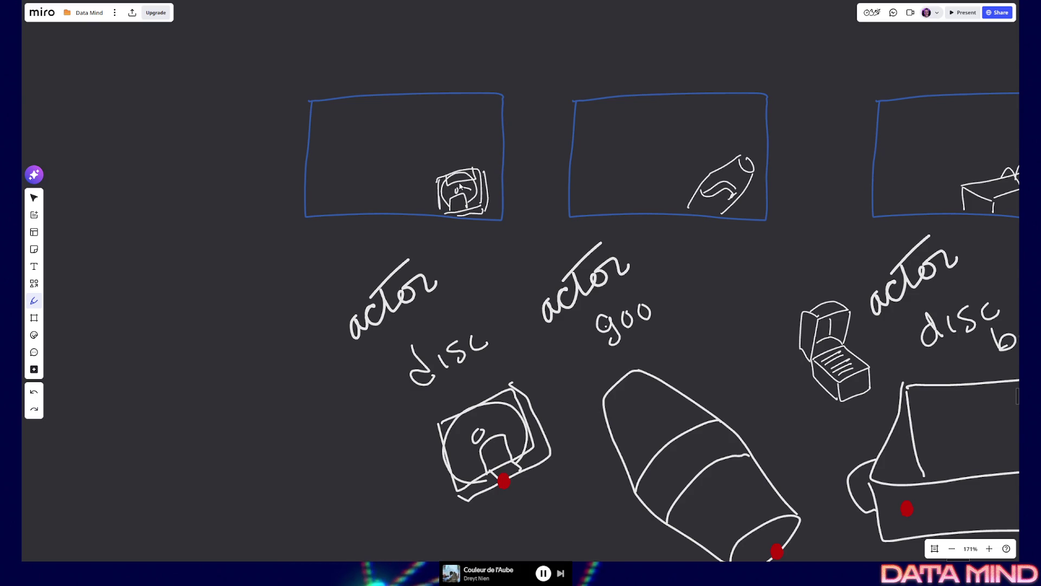
Step: Remove a stray pen dot and zoom out to 86% to view all five storyboard sketches
scroll(714, 388, right, 5)
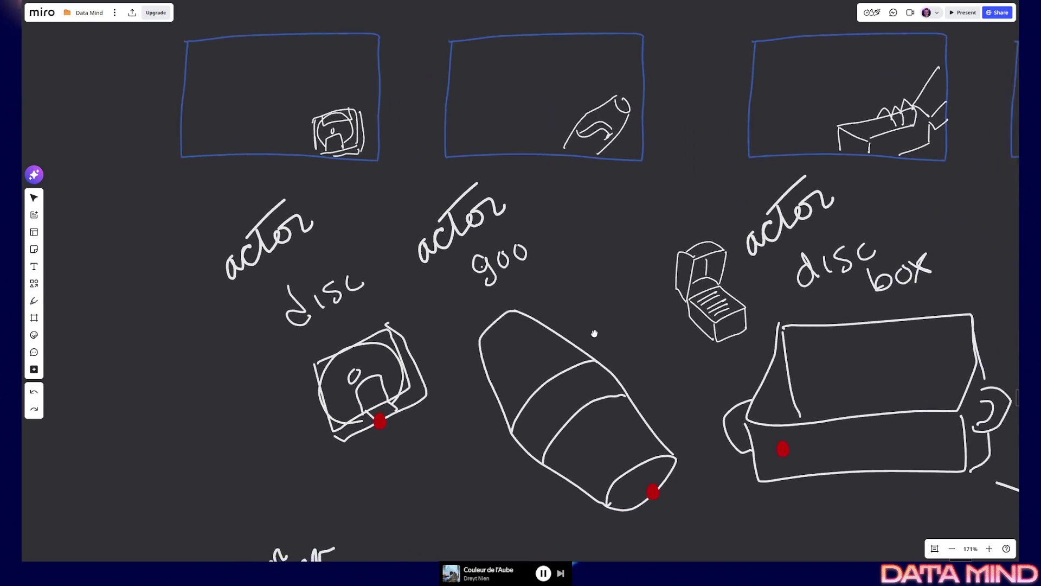
drag(689, 483, 641, 464)
key(p)
click(717, 467)
key(ctrl+z)
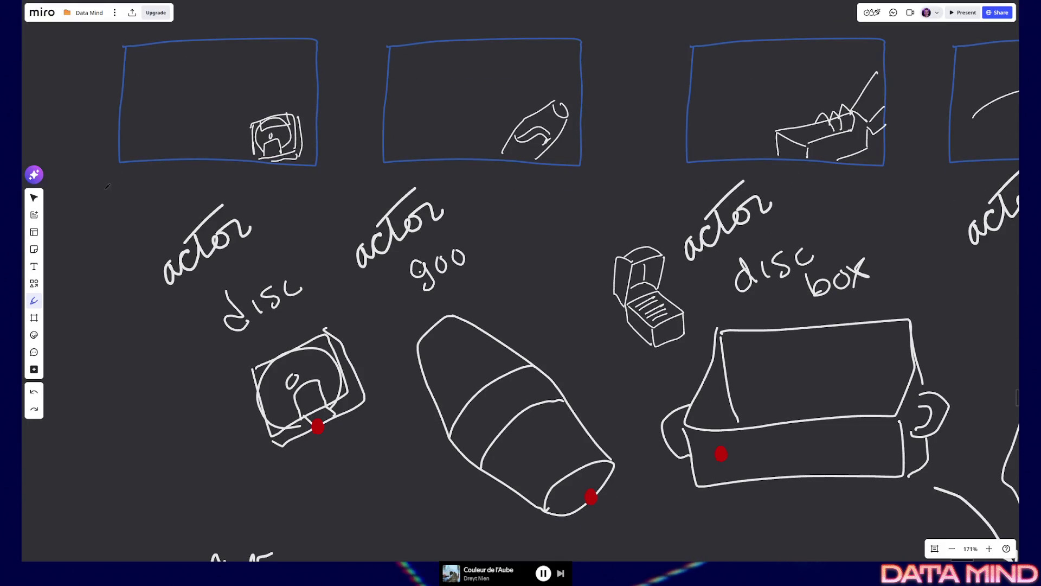
scroll(531, 298, down, 3)
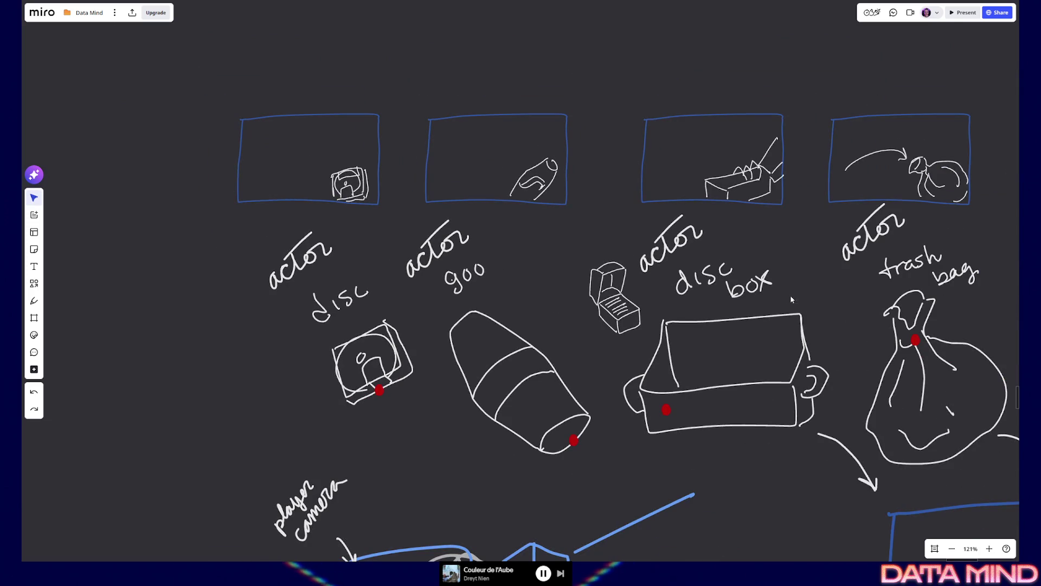
scroll(645, 275, down, 3)
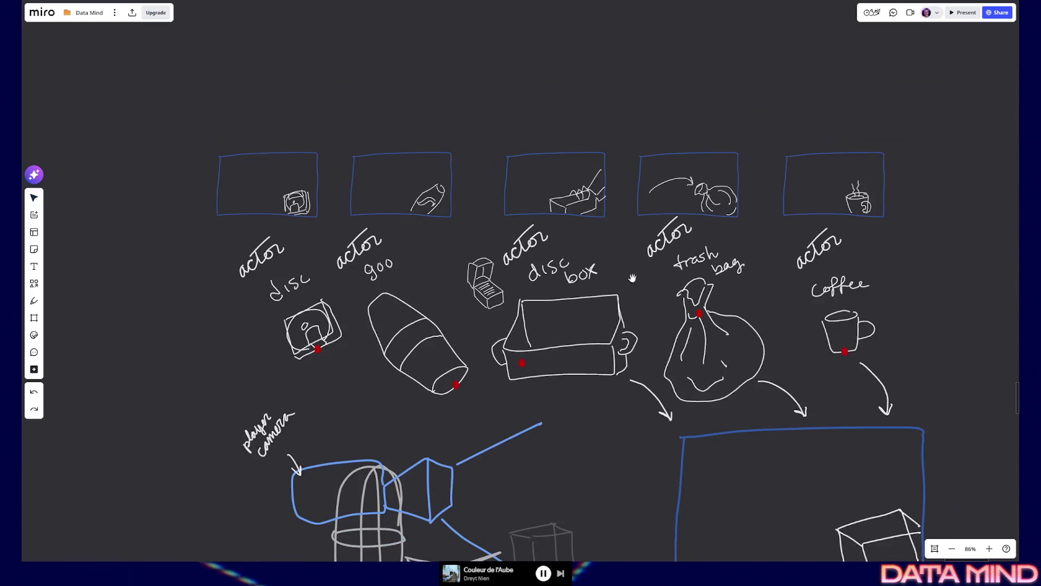
drag(632, 279, 616, 276)
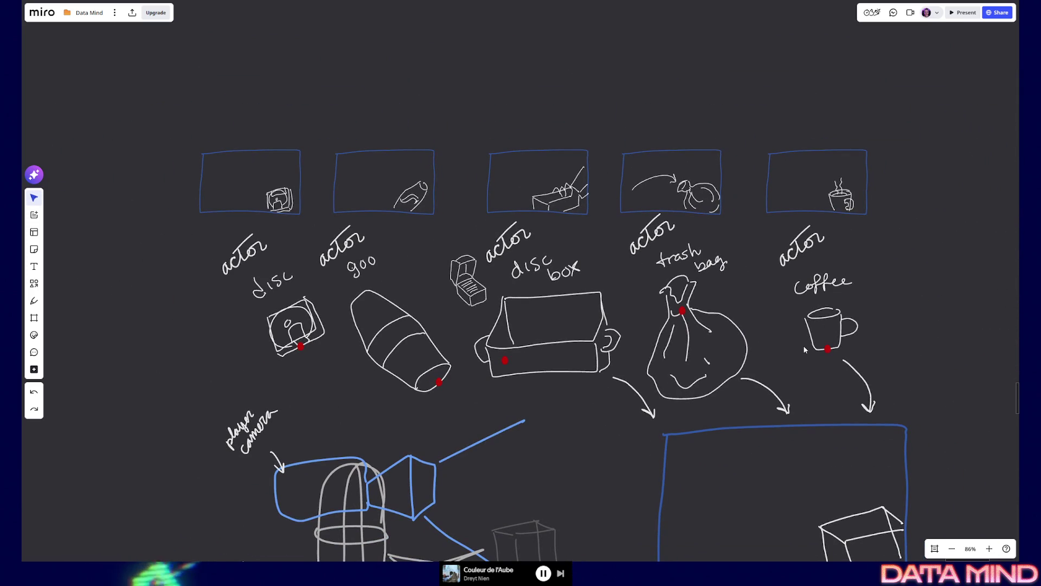
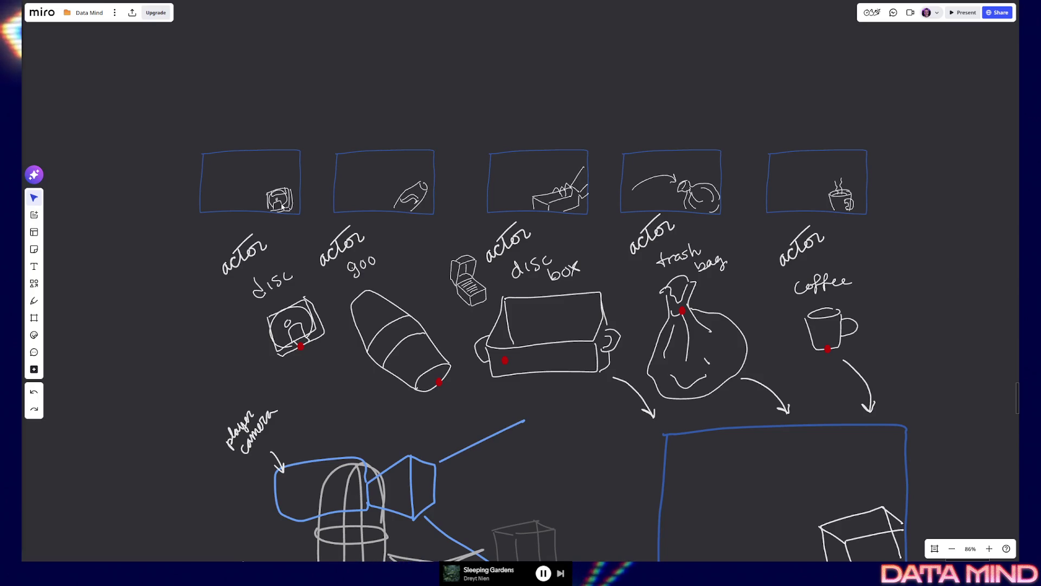
Step: Pan the Miro board up and zoom out to 77% to show the capsule, spring arm and attach-point sketches
drag(937, 309, 897, 172)
scroll(896, 193, down, 3)
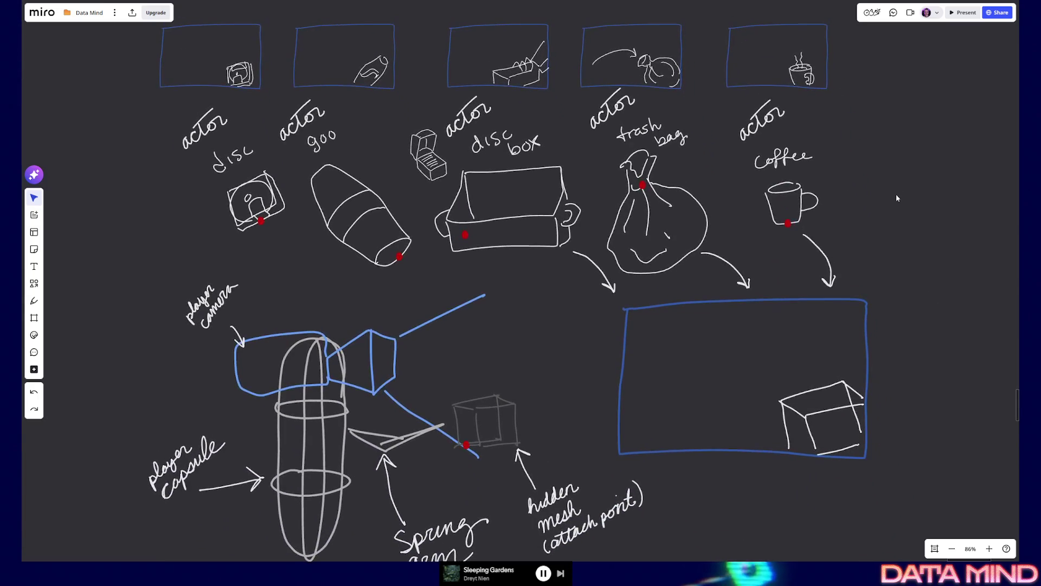
drag(883, 199, 867, 199)
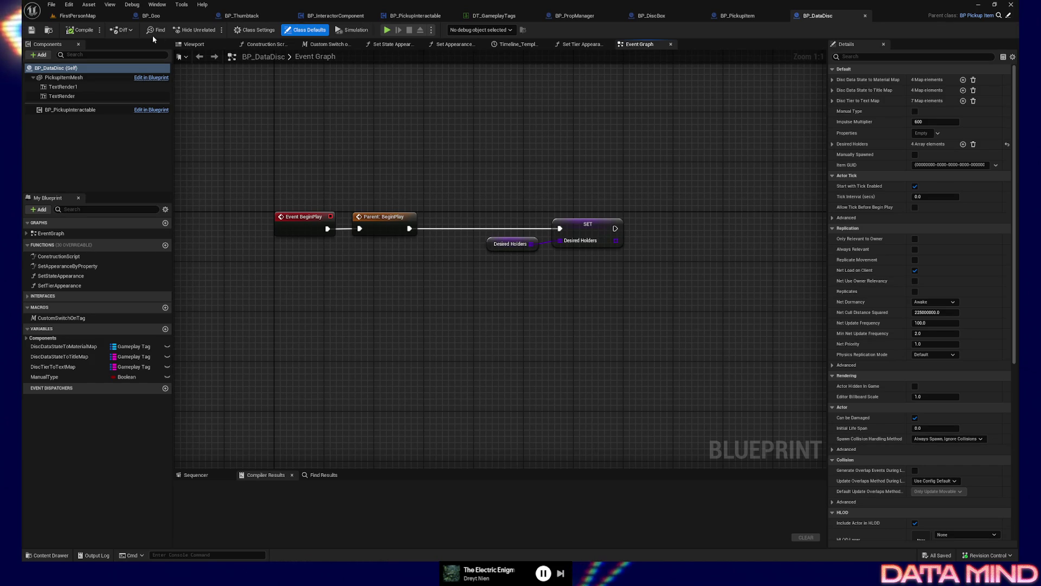
Step: Switch to FirstPersonMap and use Play From Here on the floor beside the desk
click(78, 15)
drag(444, 308, 380, 301)
right_click(416, 439)
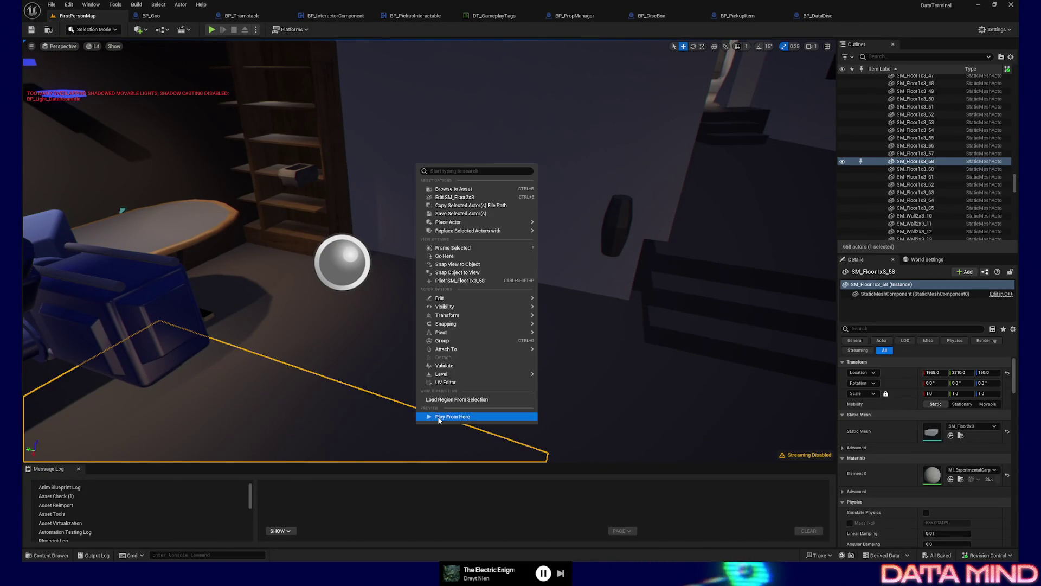
click(440, 433)
Step: Pick up and drop the glowing disc, then grab a floor disc near the stairs
click(454, 387)
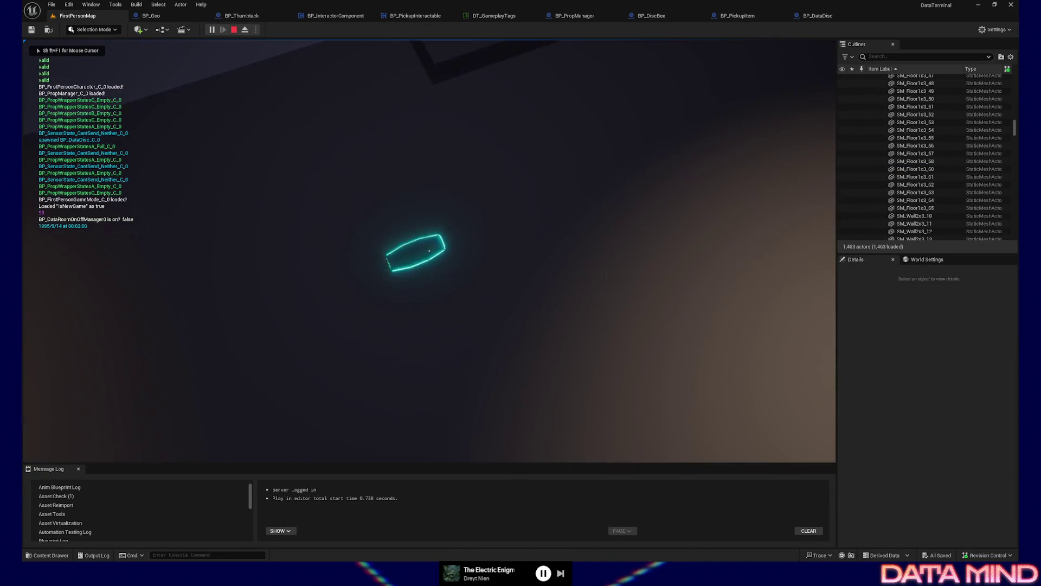
click(429, 250)
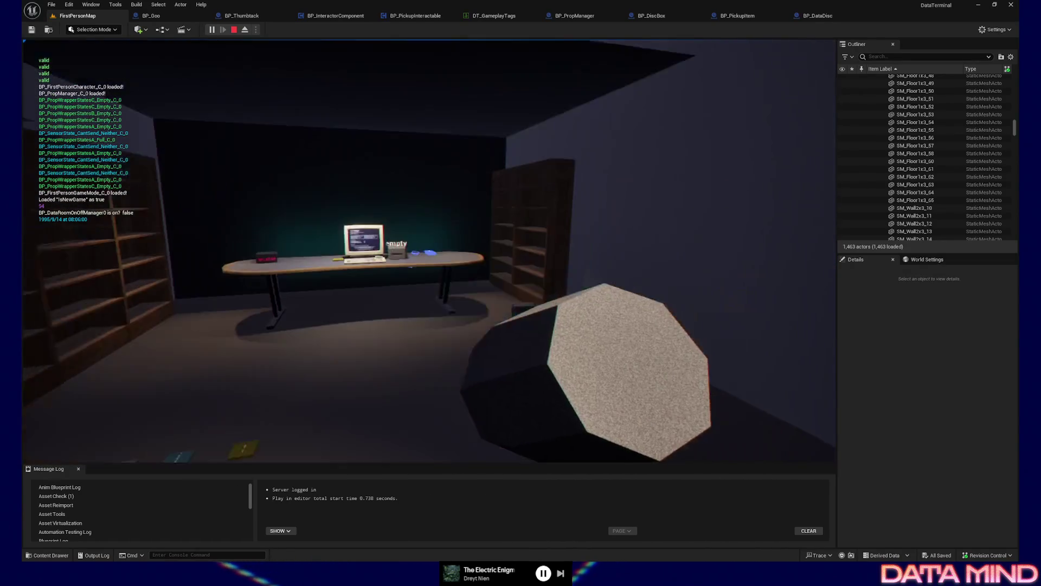
click(429, 250)
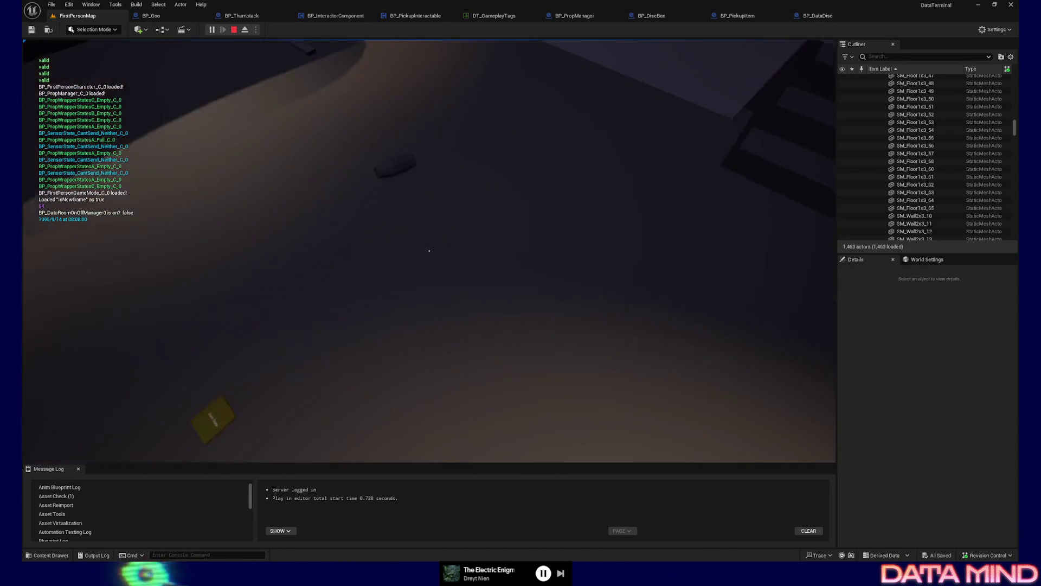
key(s)
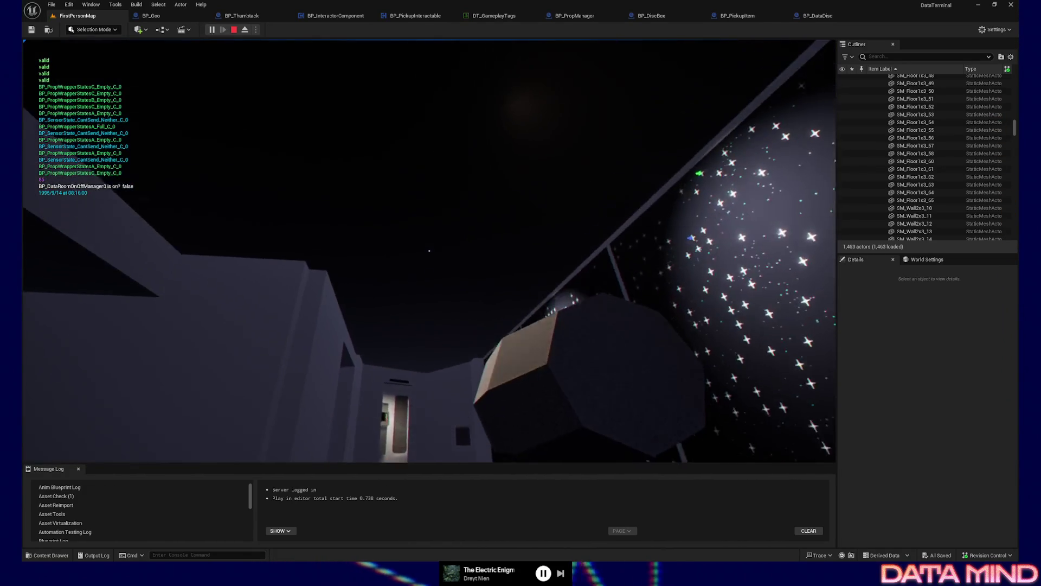
key(w)
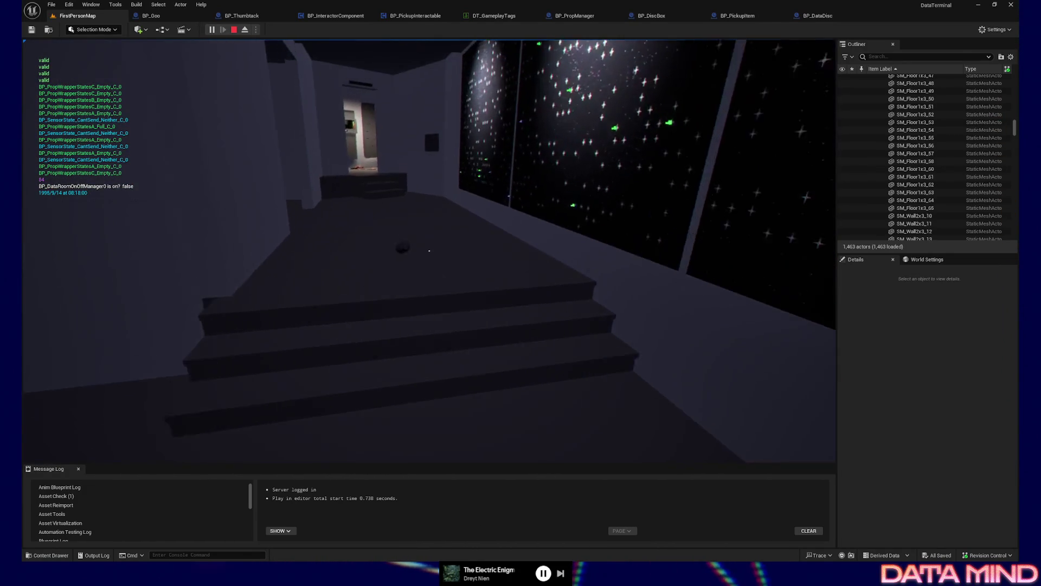
key(e)
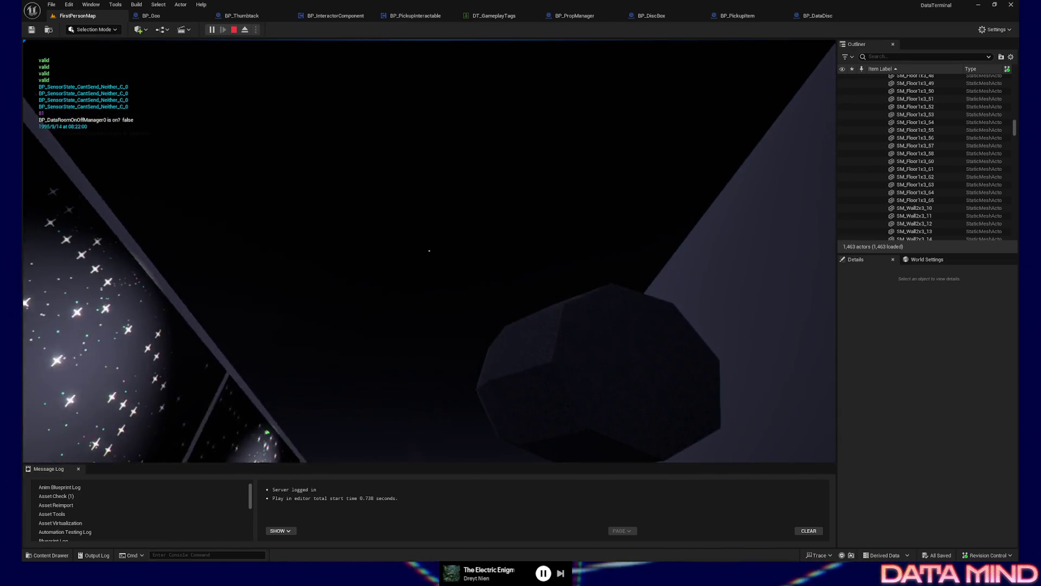
Step: Pick up and drop the white disc by the pneumatic stations, then return to the desk room
key(w)
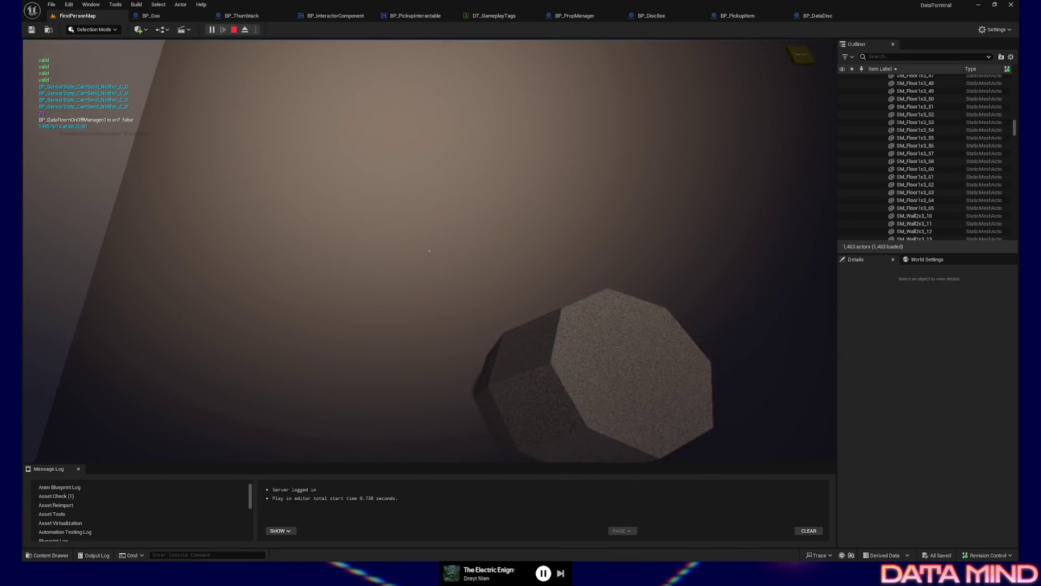
key(e)
key(e)
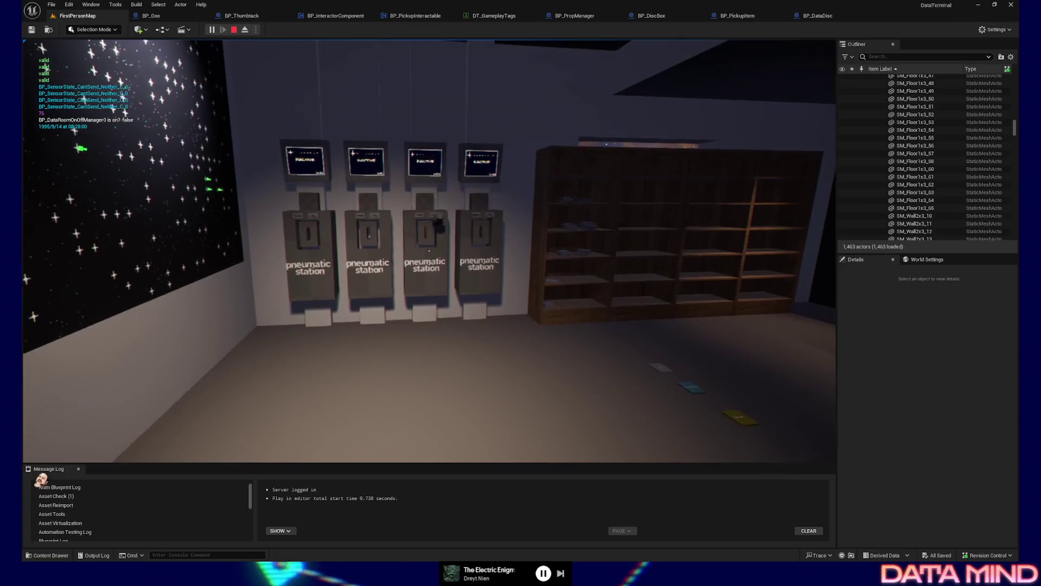
key(w)
key(e)
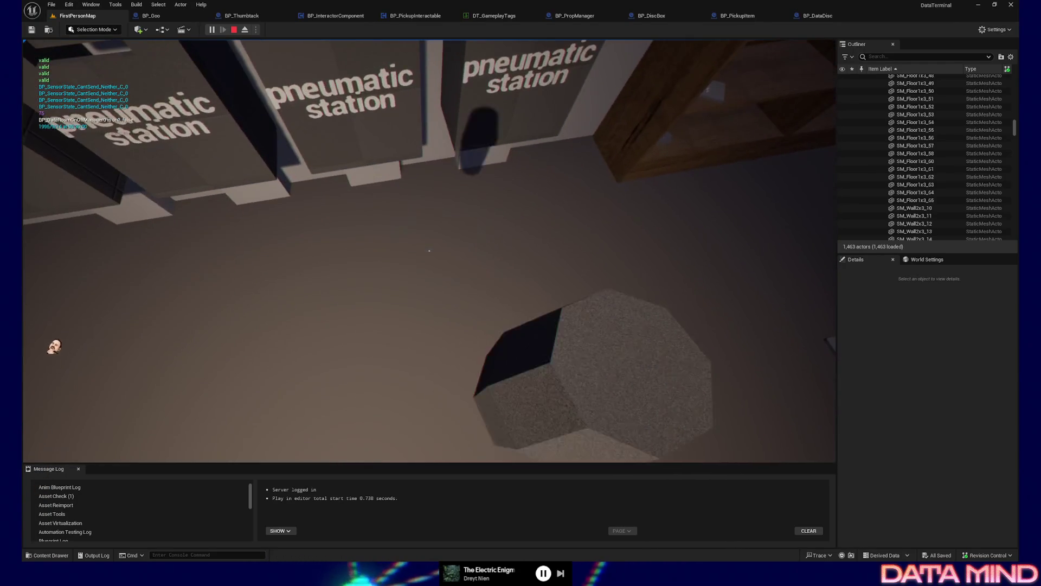
key(w)
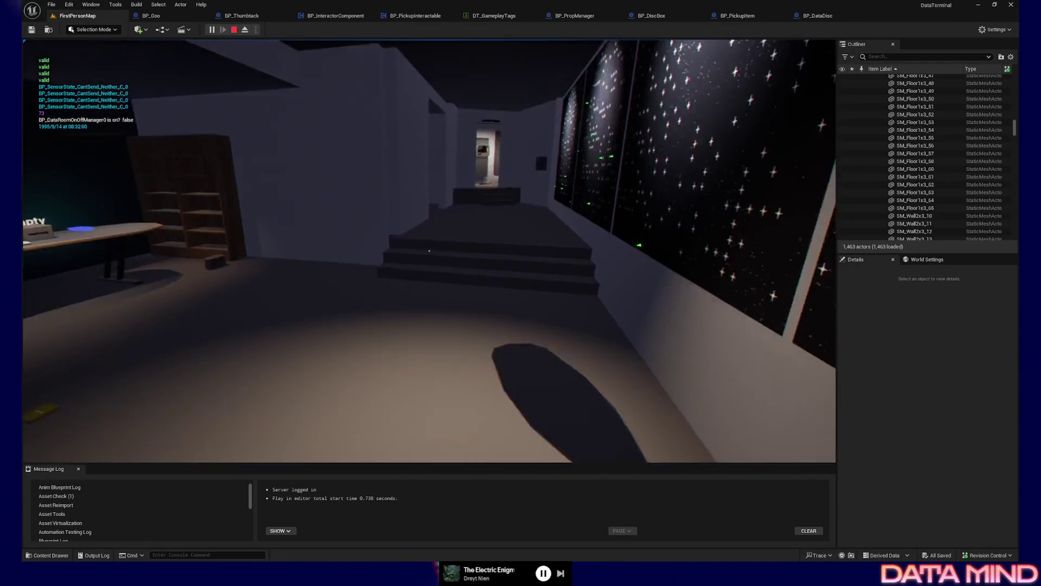
key(w)
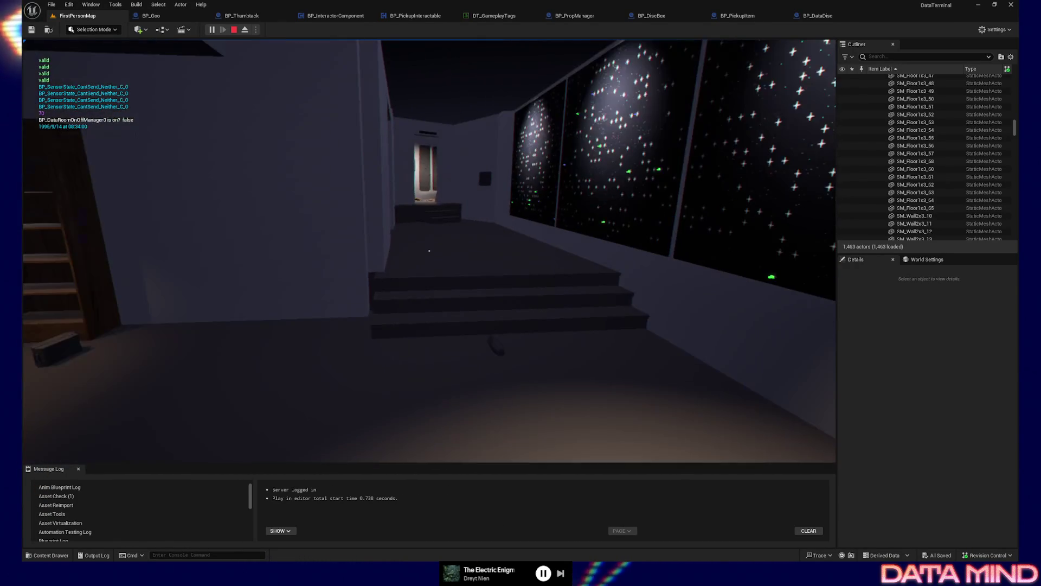
Step: Pick up and drop the yellow Raw Data disc, walk to the box, then quit playing
key(e)
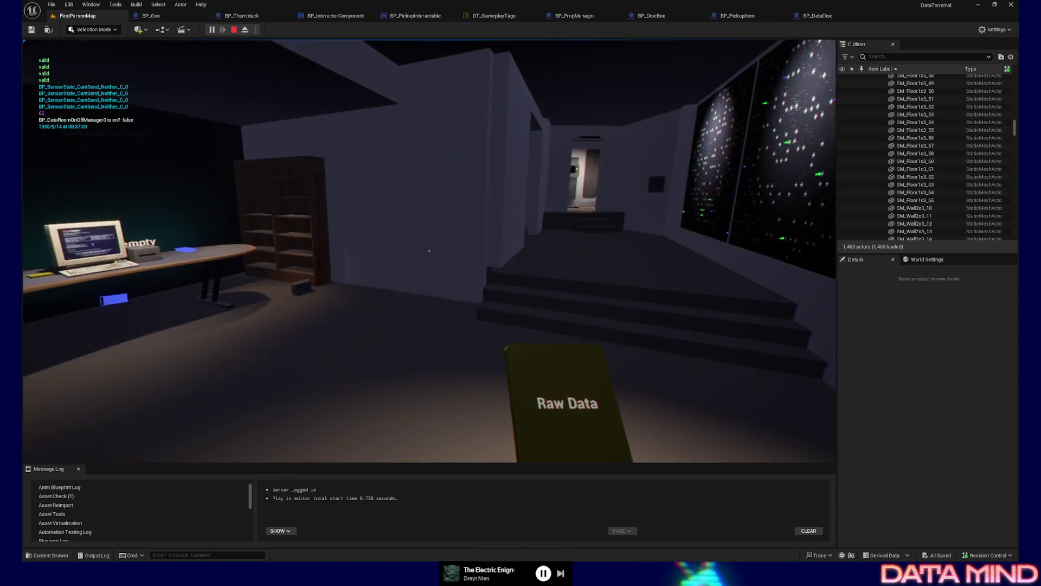
mouse_move(429, 250)
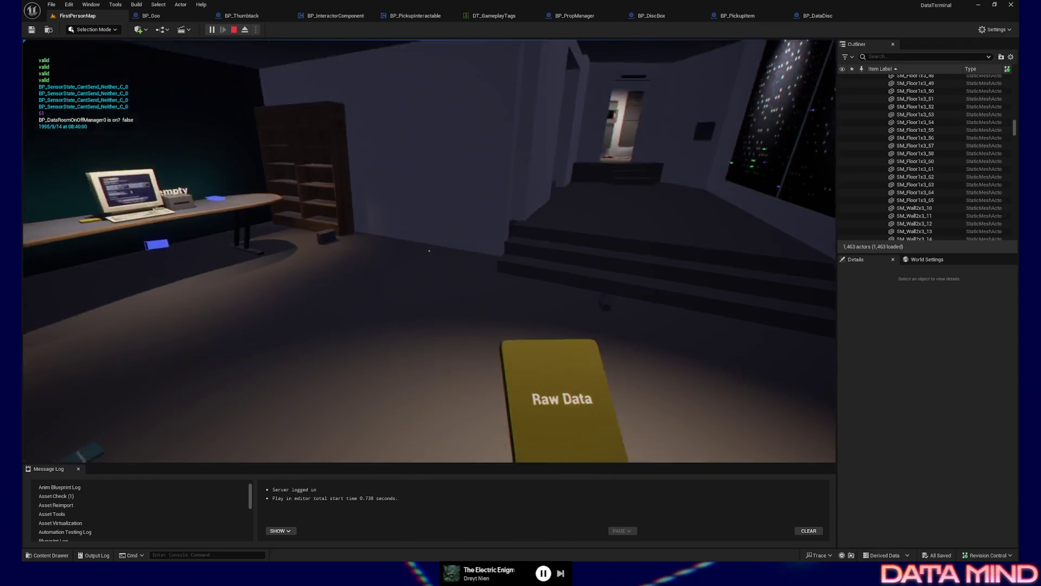
key(e)
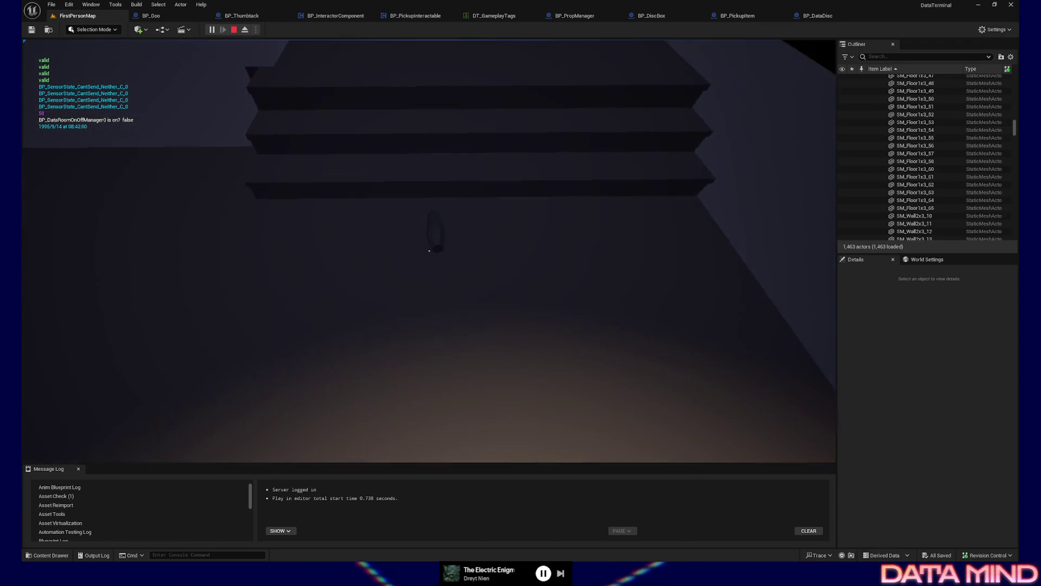
key(w)
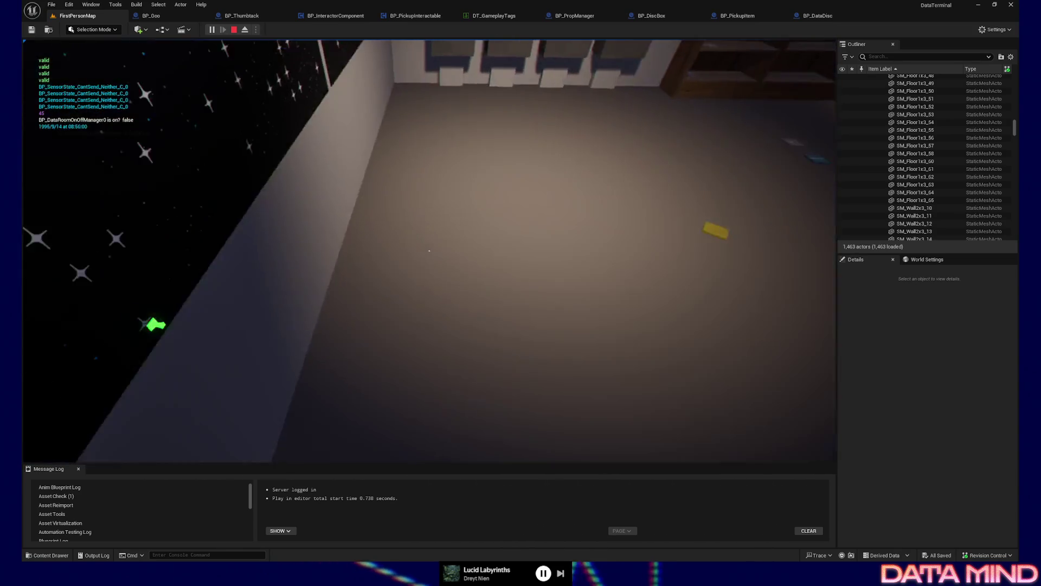
key(Escape)
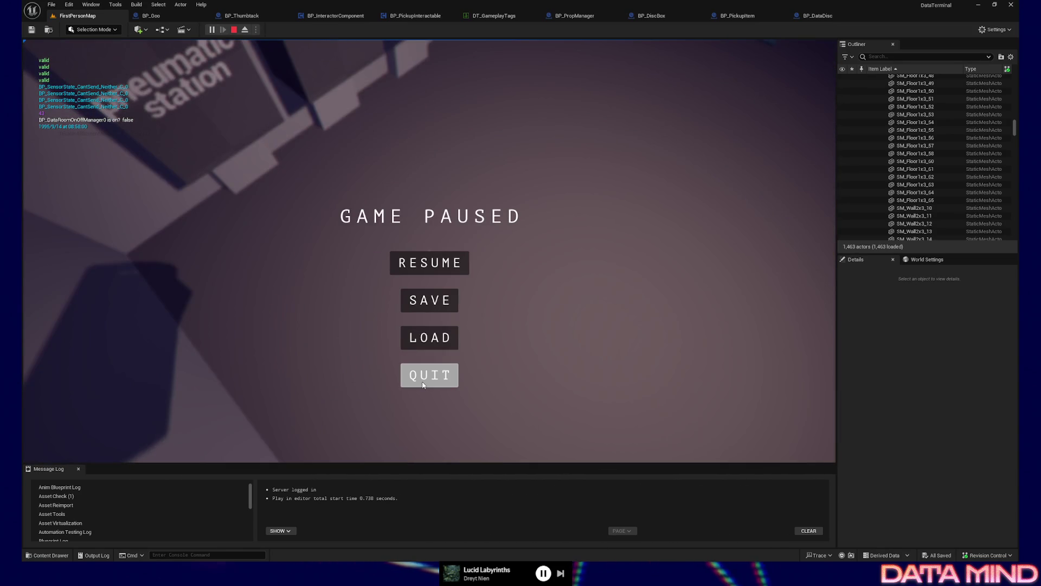
click(423, 382)
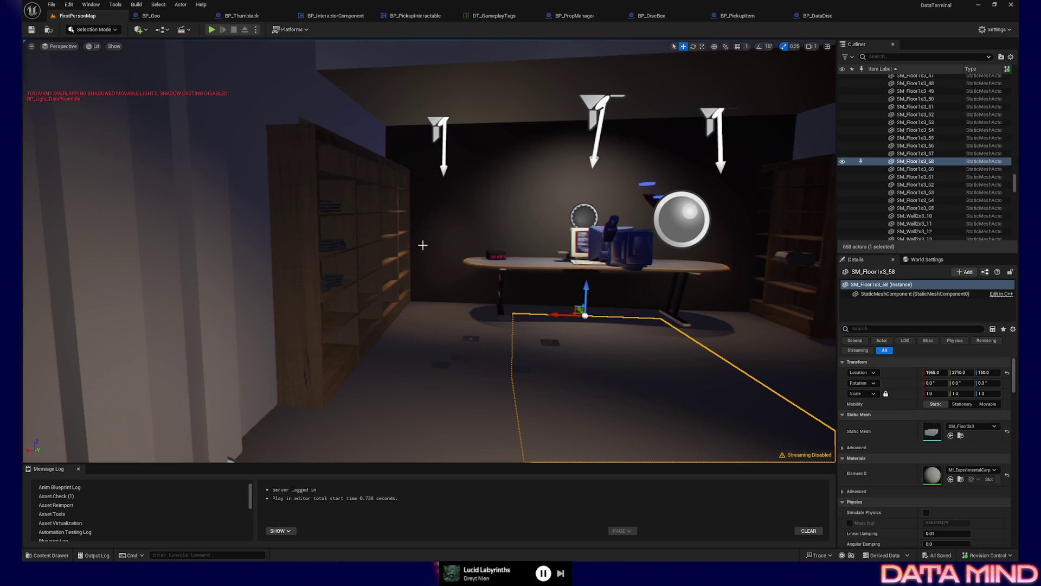
Step: Fly the viewport around the desk to frame the disc box on the wooden shelf, then turn toward the stairs
key(s)
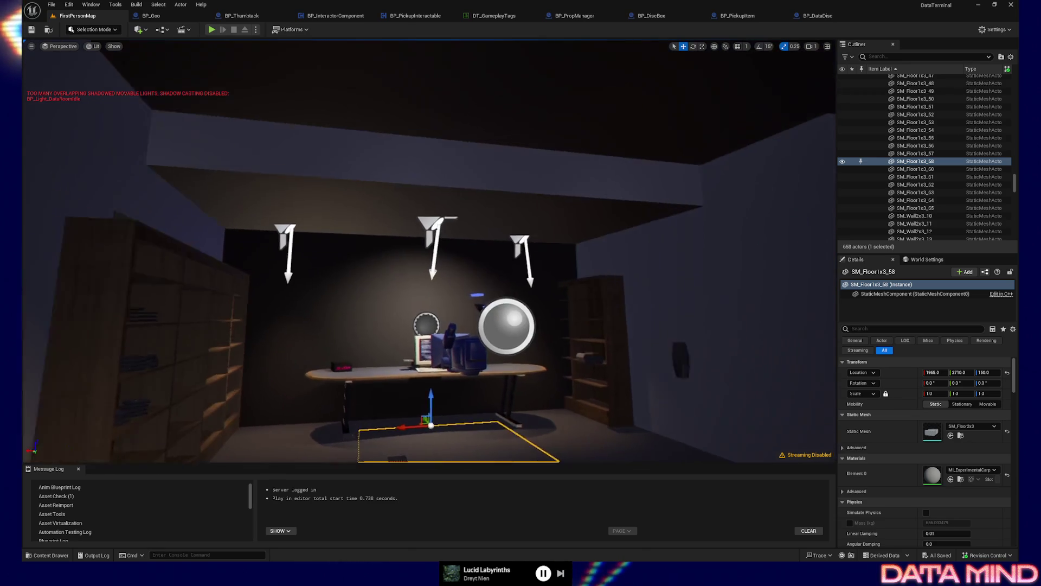
key(s)
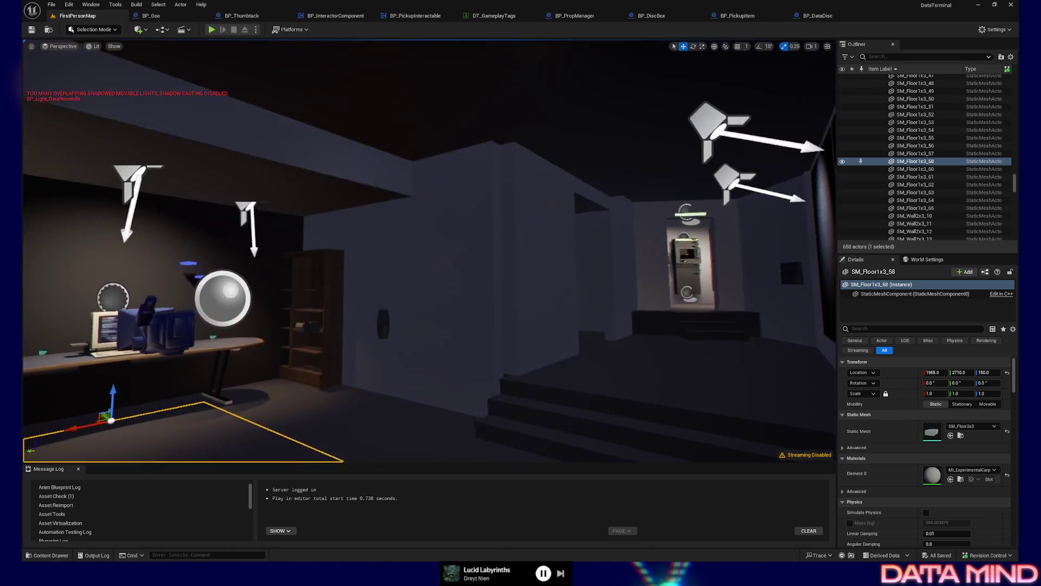
key(w)
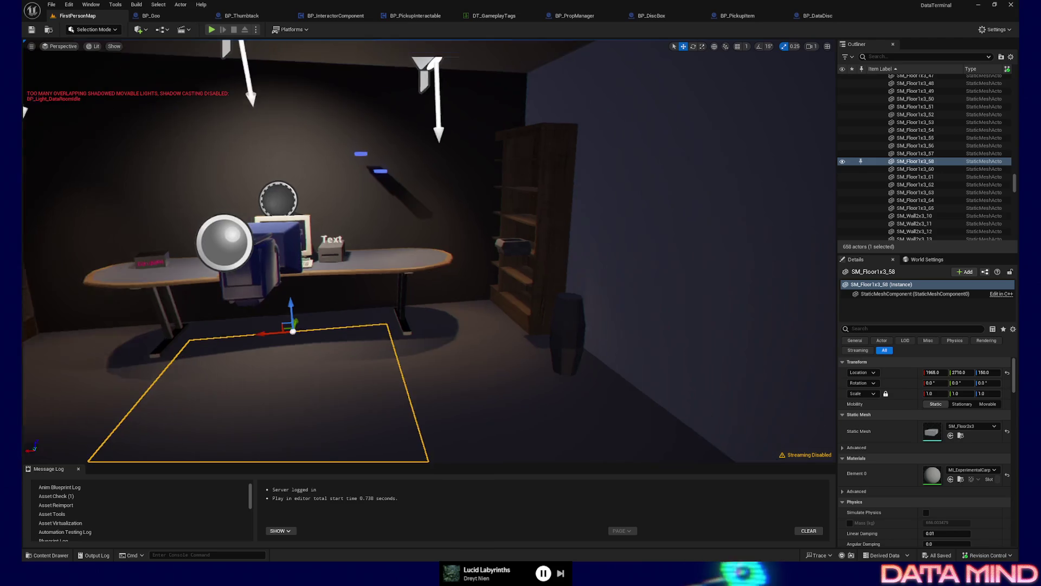
key(s)
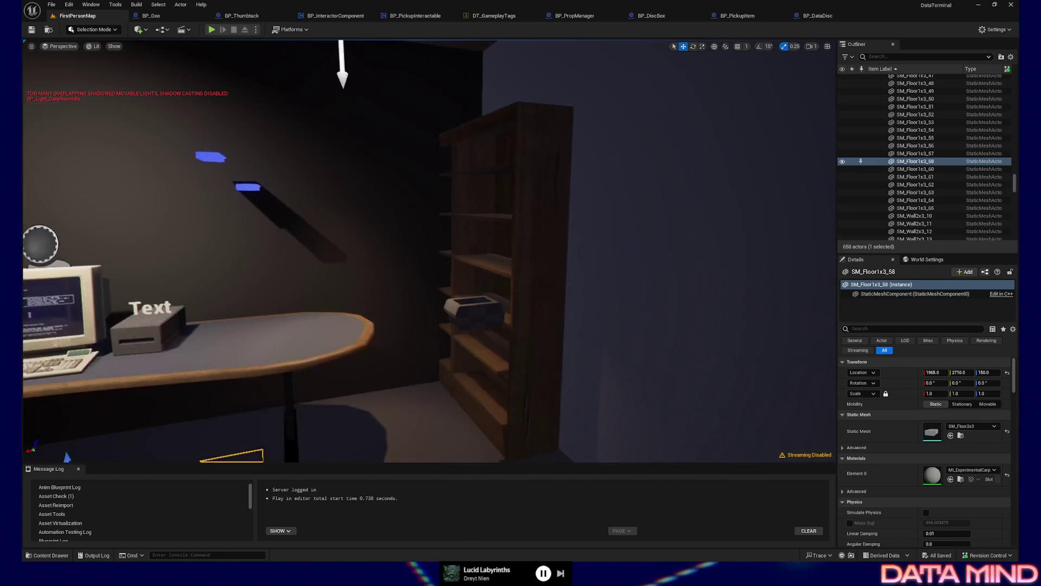
key(w)
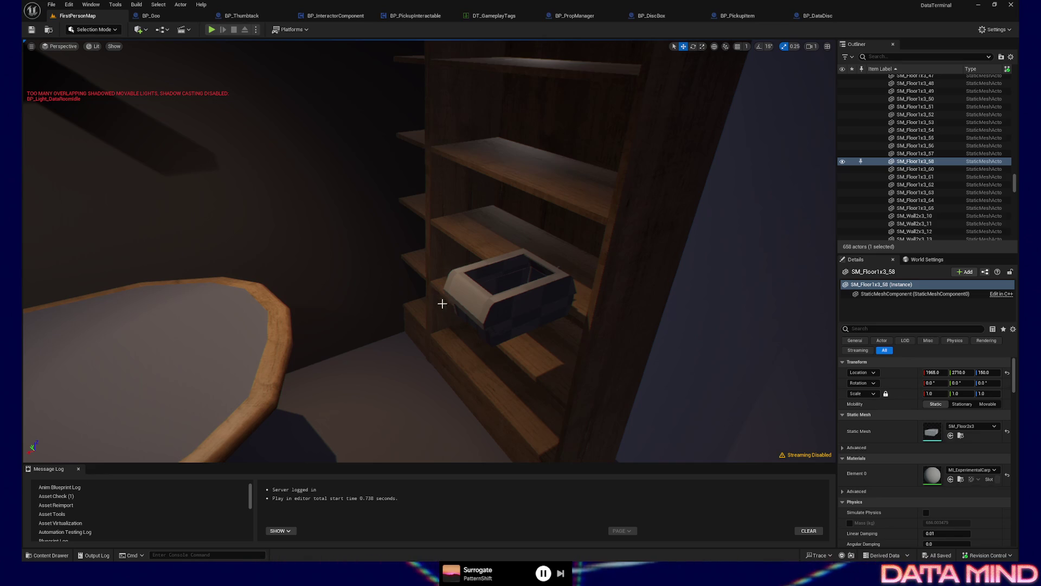
drag(418, 291, 378, 468)
Step: Start another play session from a spot near the stairs and leave it with F8
right_click(396, 429)
click(415, 422)
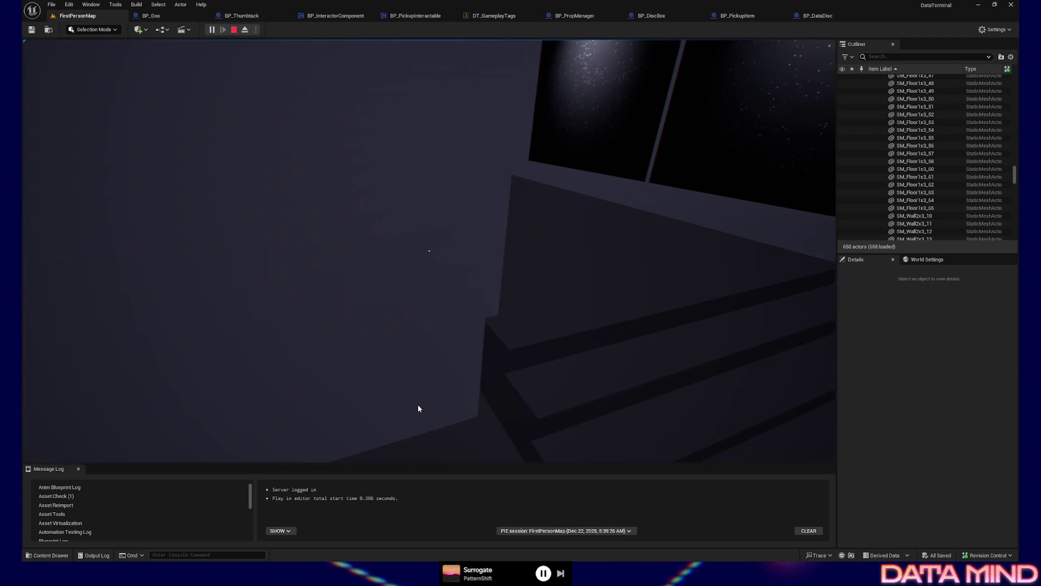
click(429, 397)
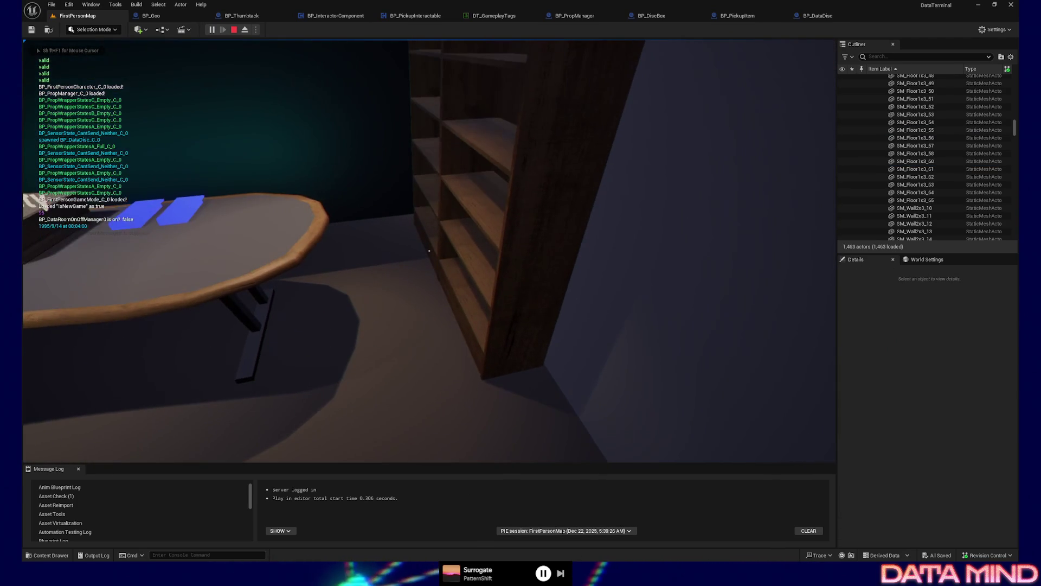
key(F8)
Step: Select a floor tile and view the Show menu's Lighting Components flags
click(372, 407)
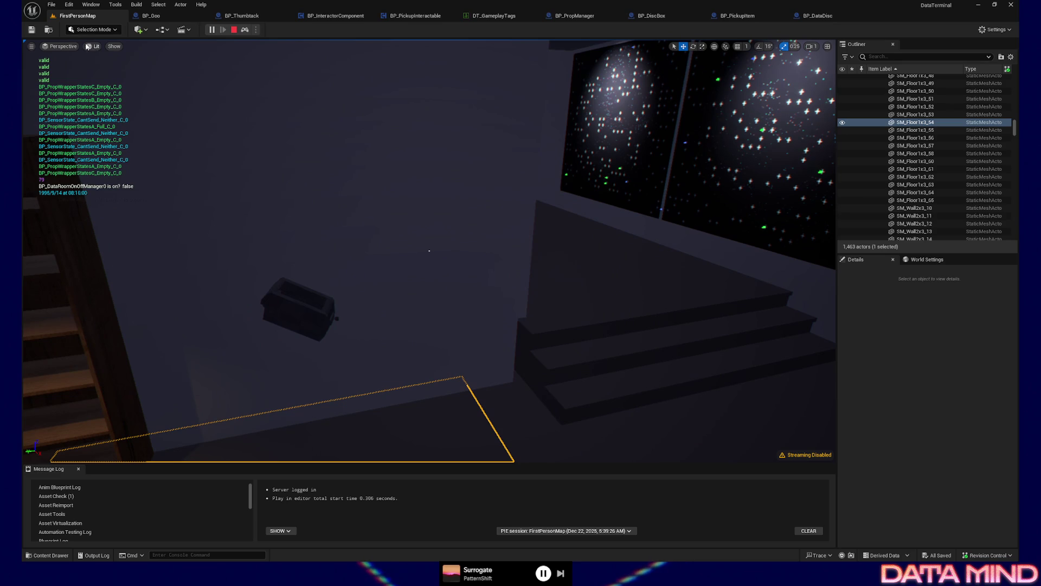
click(109, 47)
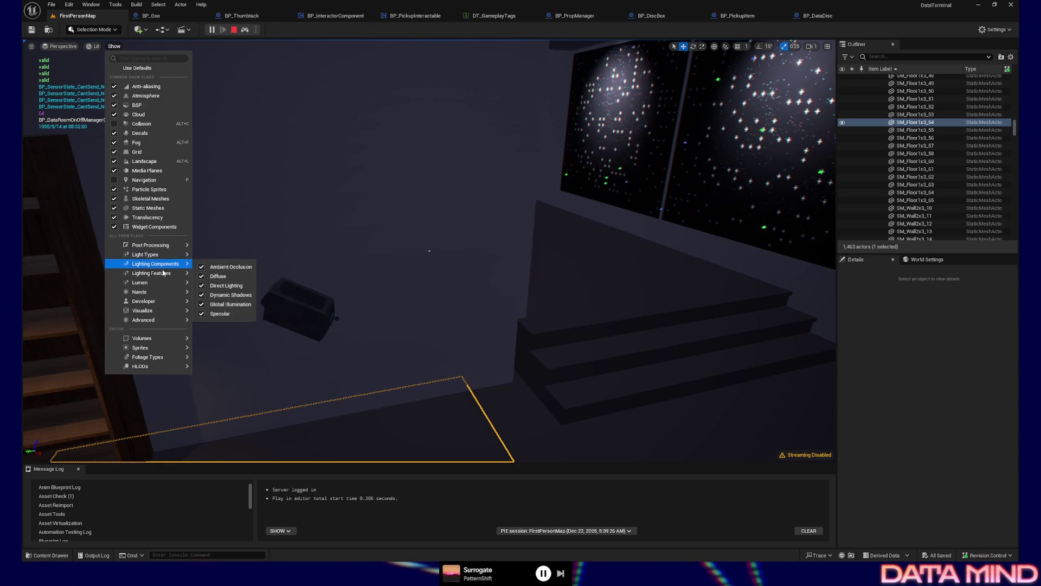
mouse_move(157, 292)
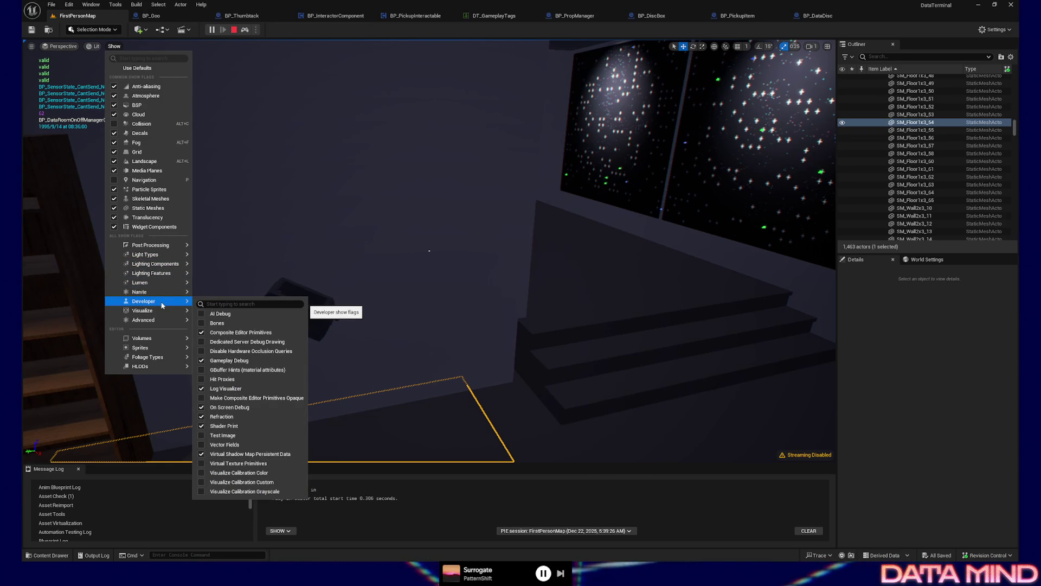
Step: Filter the Show menu flags with 'player' to reach Sprites > Player Start
mouse_move(162, 321)
text(play)
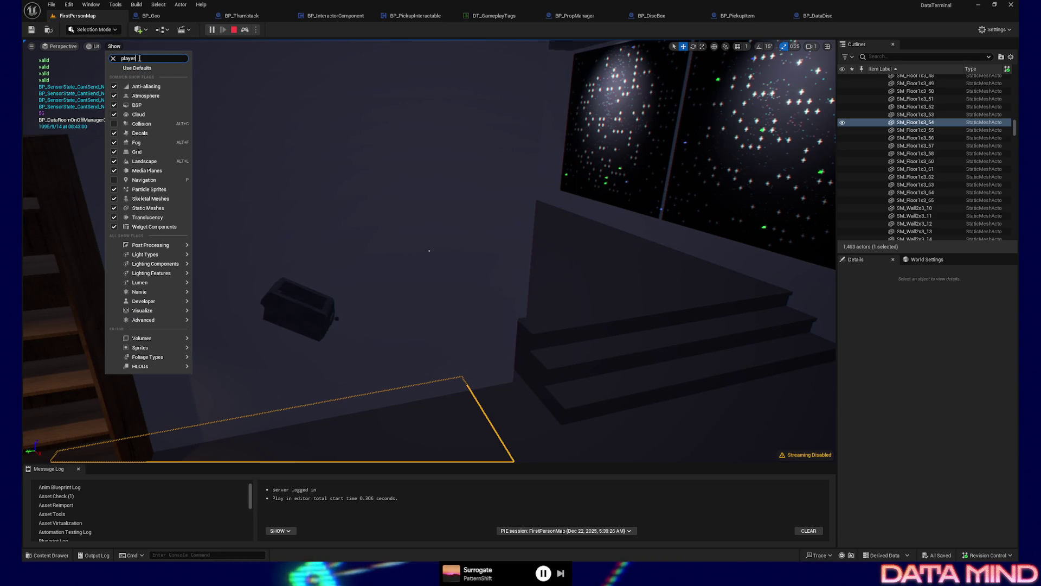
text(er)
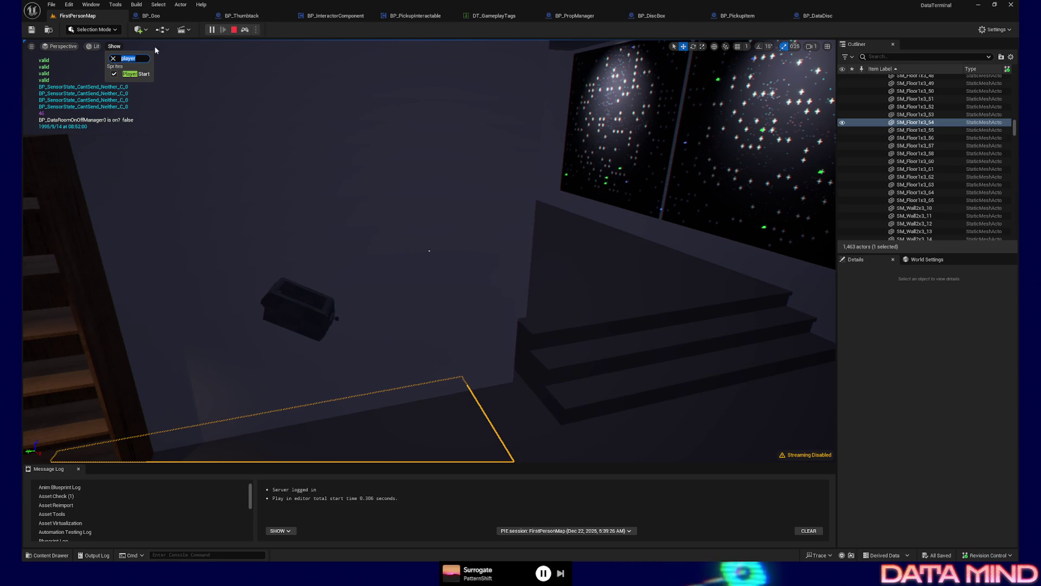
click(905, 57)
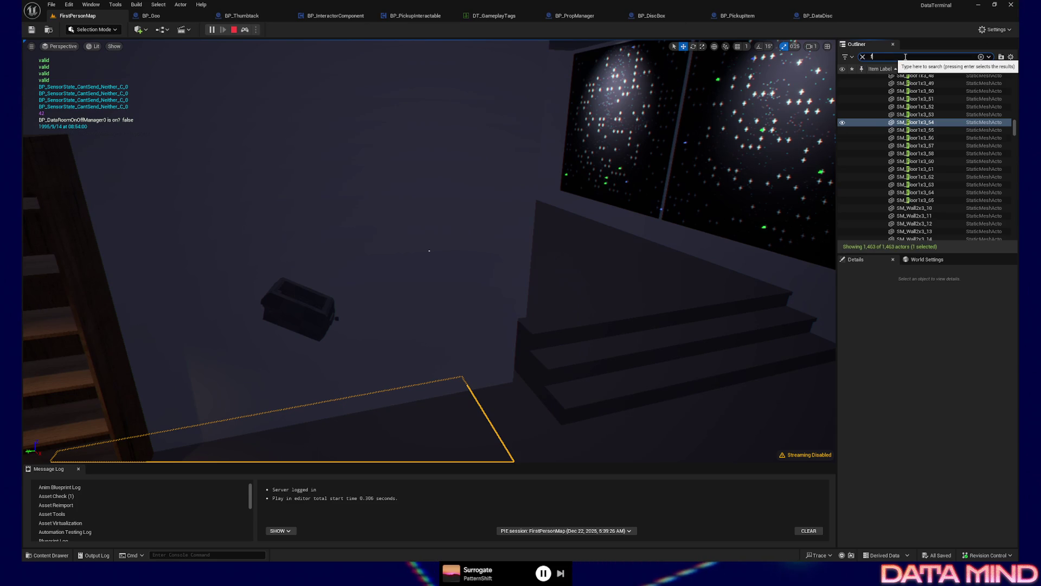
Step: Search the Outliner for 'firstpersoncharac', select BP_FirstPersonCharacter0, then select the disc box in the viewport
text(fl)
text(person)
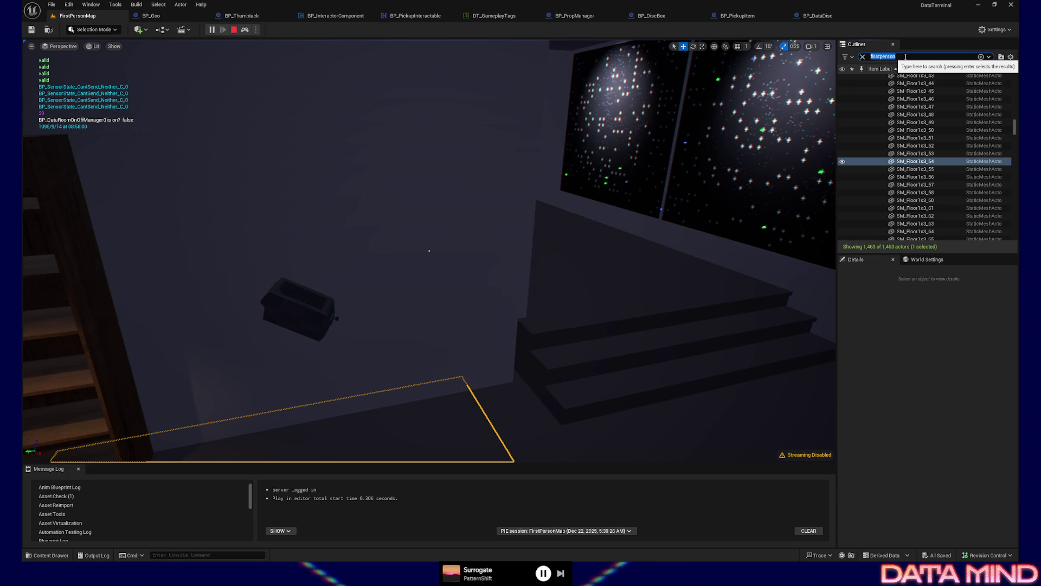
text(charac)
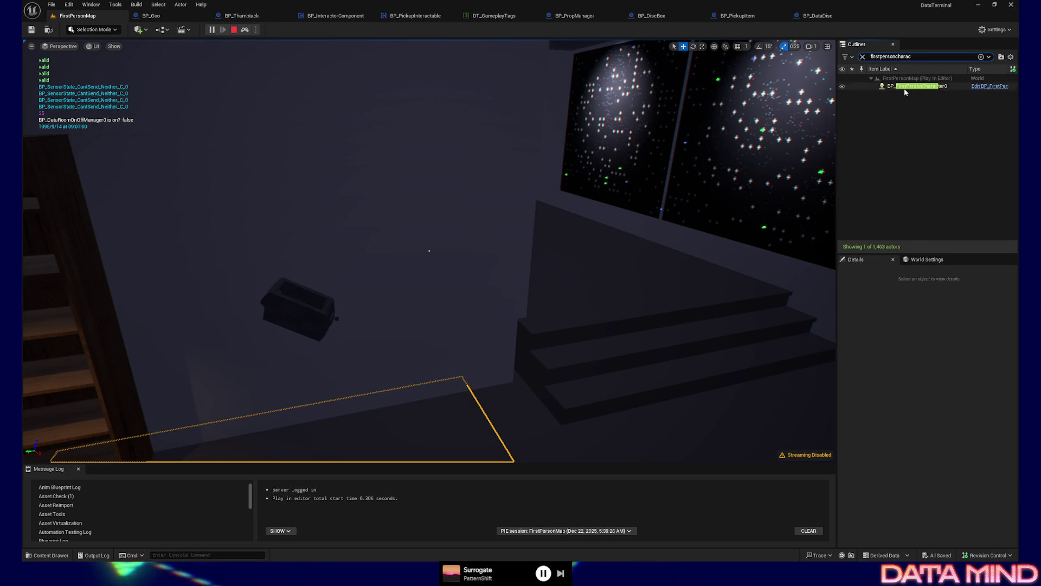
click(903, 87)
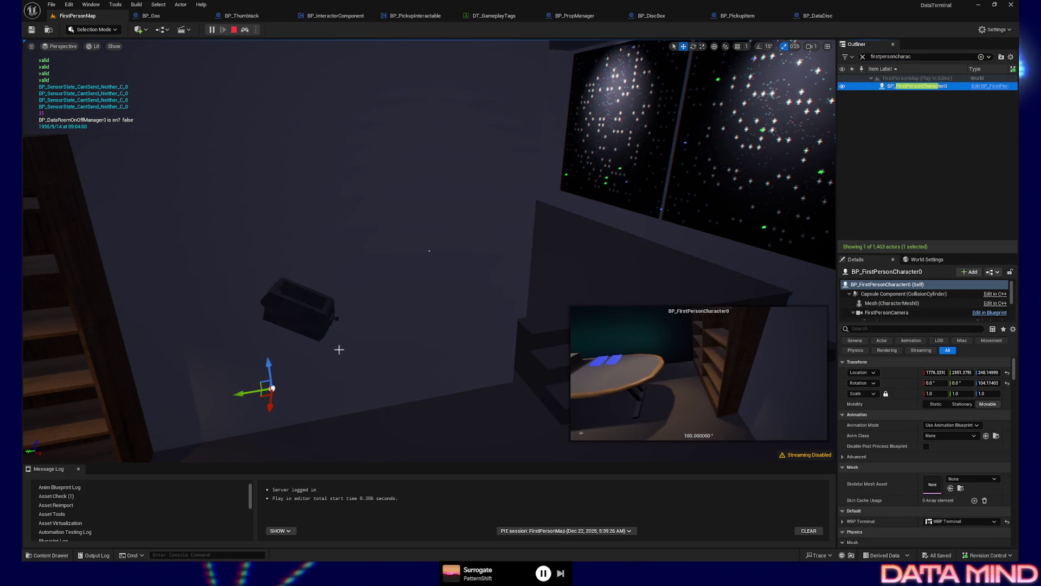
click(310, 316)
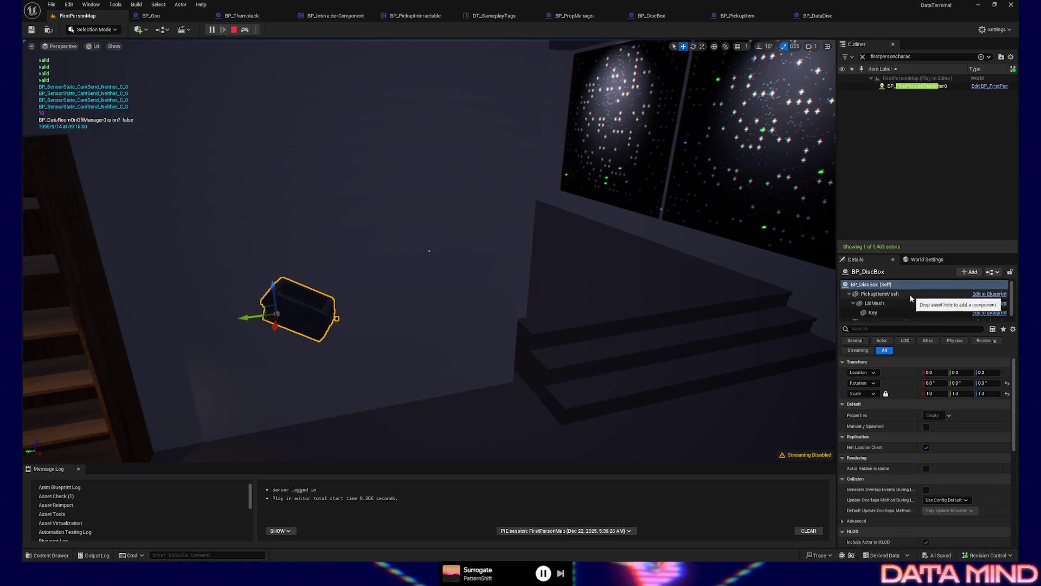
click(891, 296)
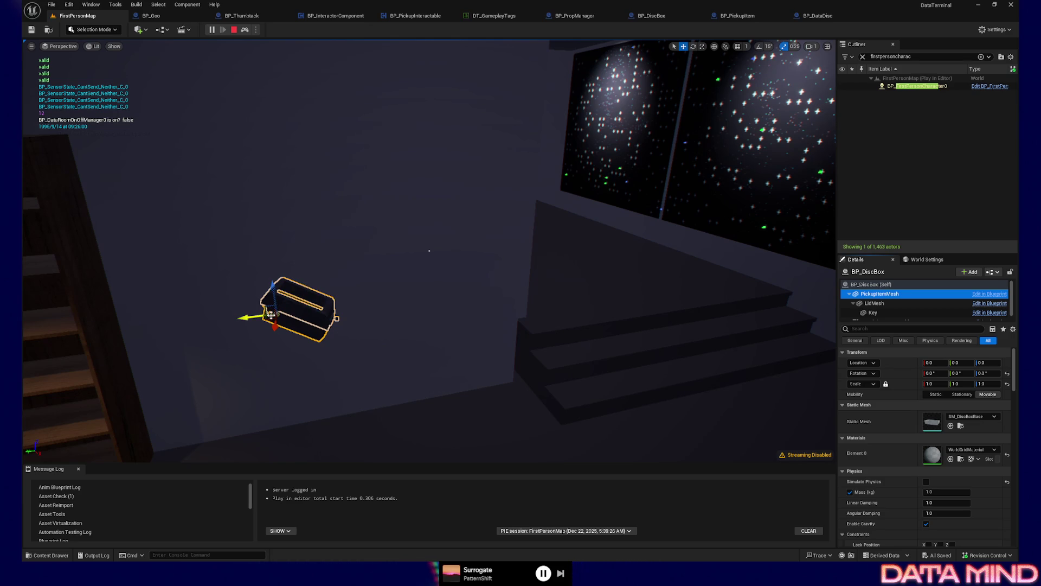
click(892, 284)
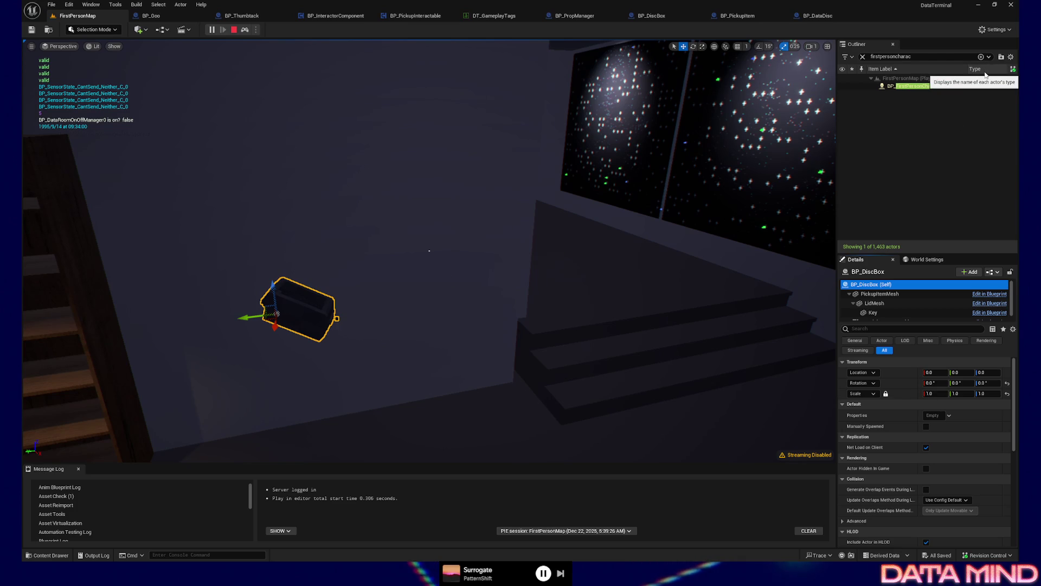
click(923, 86)
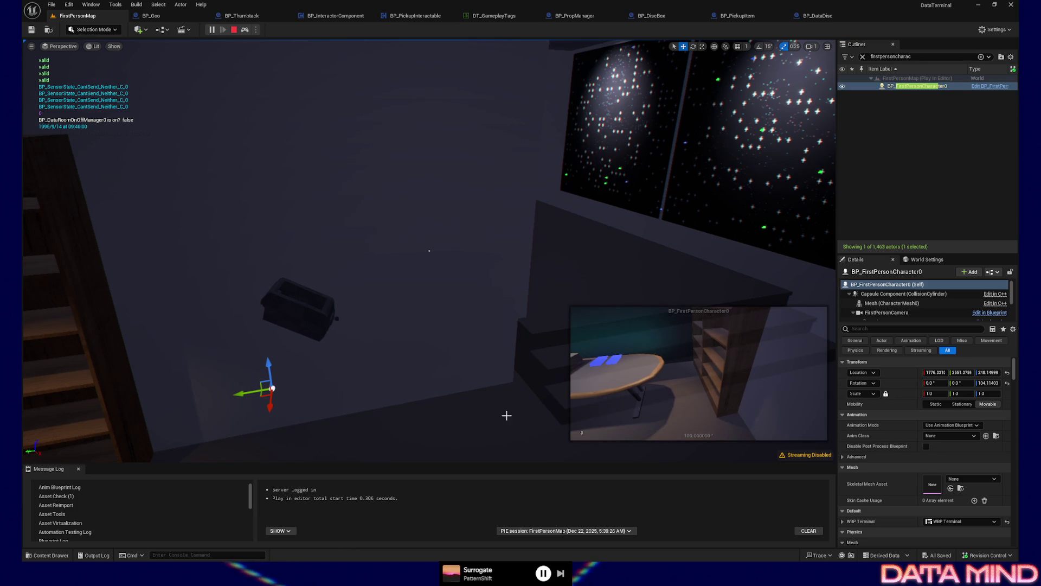
click(295, 320)
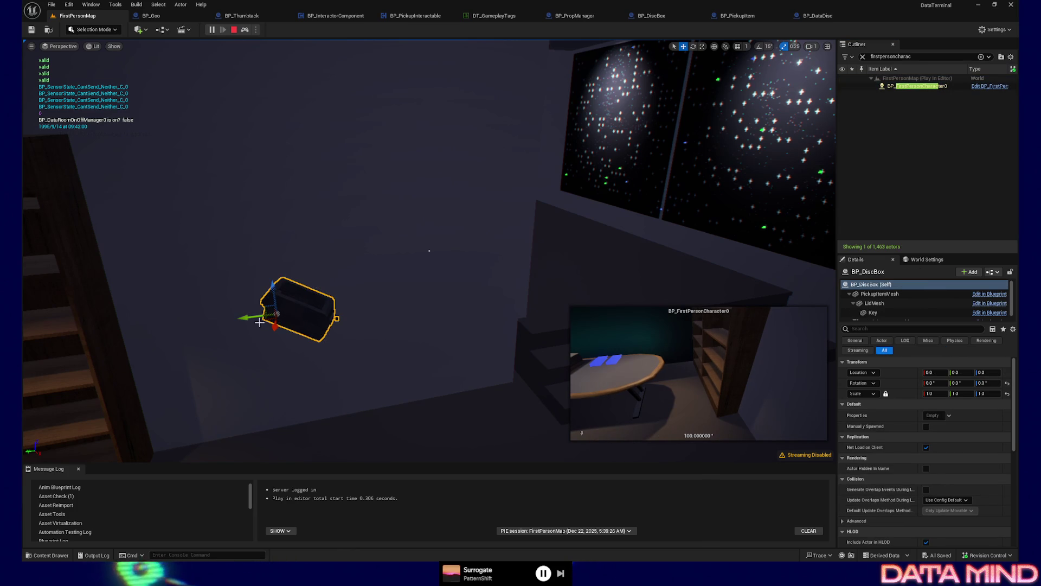
mouse_move(252, 318)
mouse_down()
mouse_move(172, 313)
mouse_move(184, 313)
mouse_up()
Step: Rotate the disc box with the rotate gizmo
key(e)
mouse_move(234, 334)
mouse_down()
mouse_move(205, 345)
mouse_move(259, 333)
mouse_up()
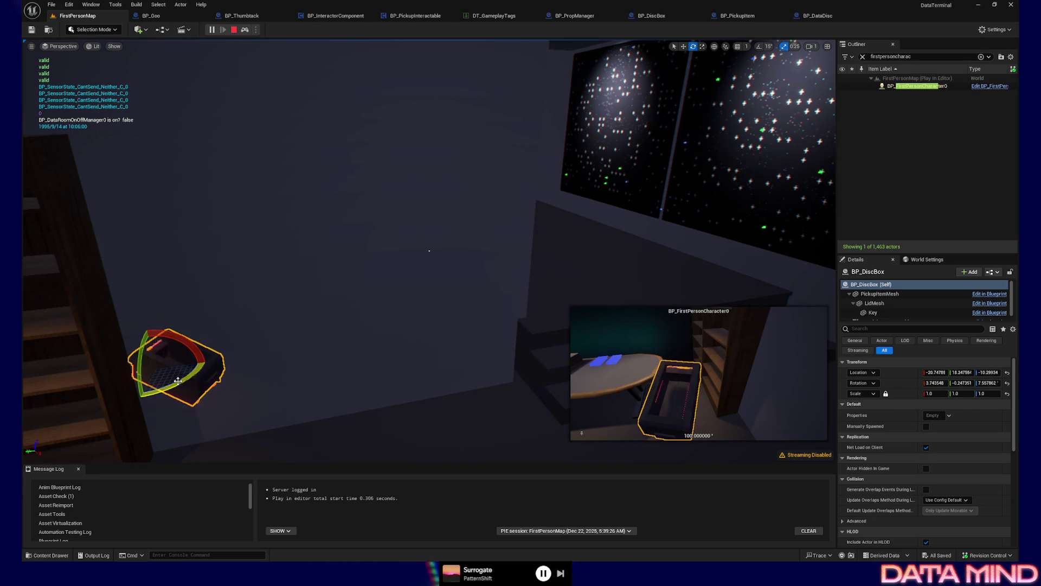
drag(178, 381, 141, 388)
Step: Zero the box's location and rotation fields, then move it left to about -15.69, -4.46, -7.90
click(943, 373)
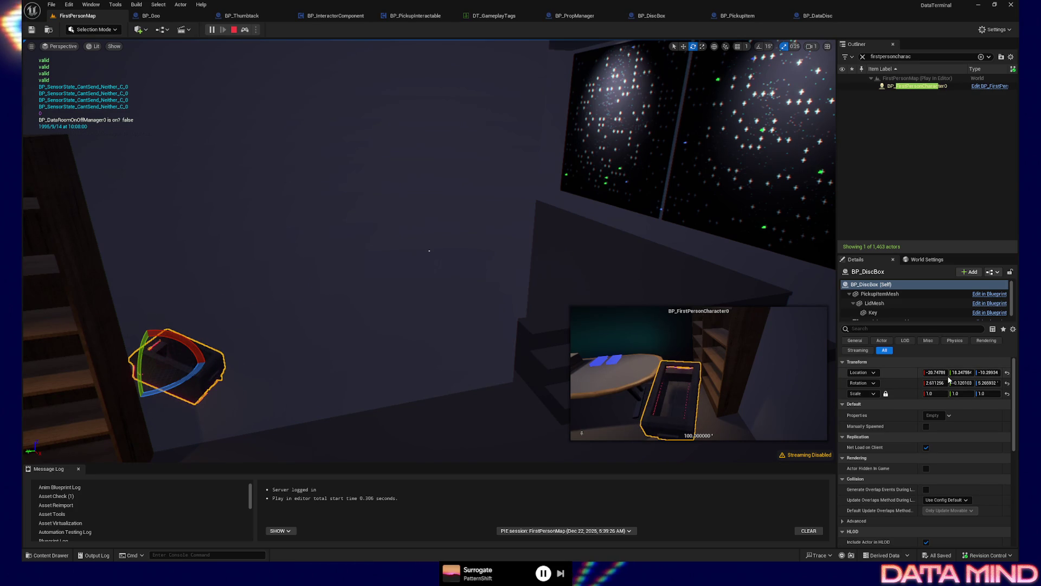
text(0)
key(Tab)
text(0)
key(Tab)
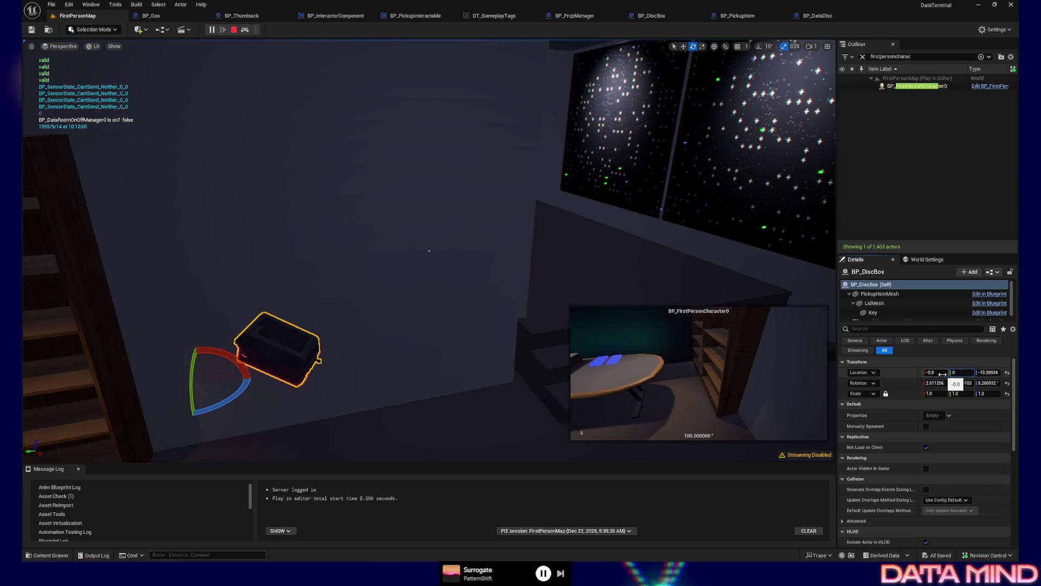
text(0)
key(Tab)
key(Tab)
text(0)
key(Tab)
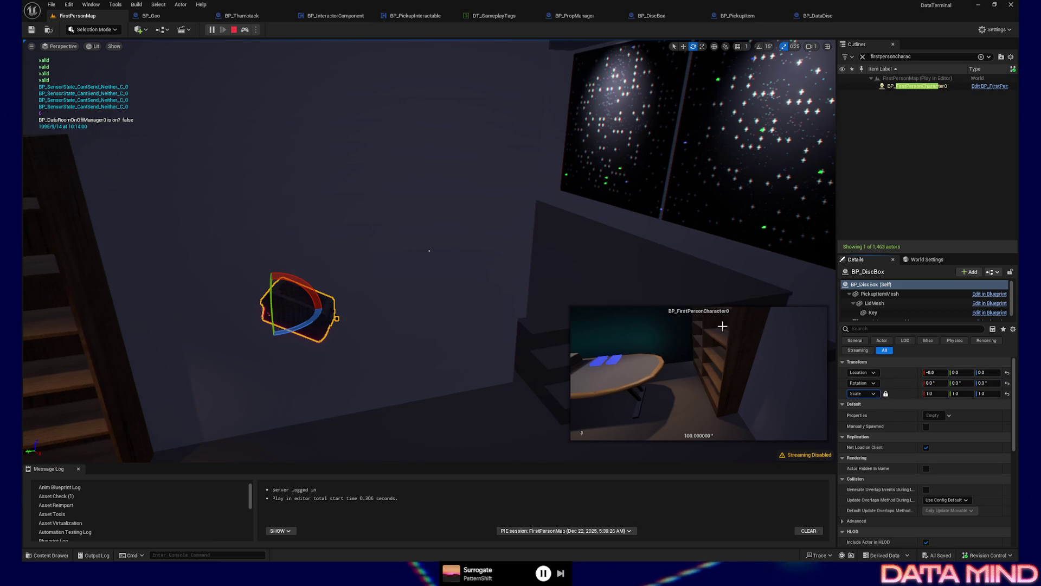
key(w)
drag(257, 316, 212, 315)
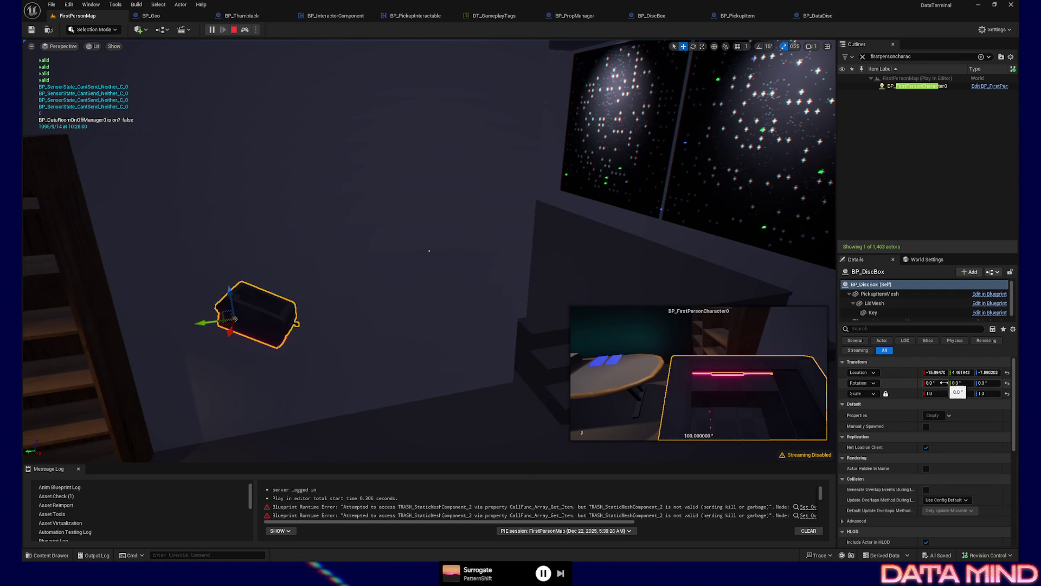
Step: Spin the box's yaw in Details and try Location Y values of 10 and 0
mouse_move(988, 383)
mouse_down()
mouse_move(907, 383)
mouse_move(978, 383)
mouse_up()
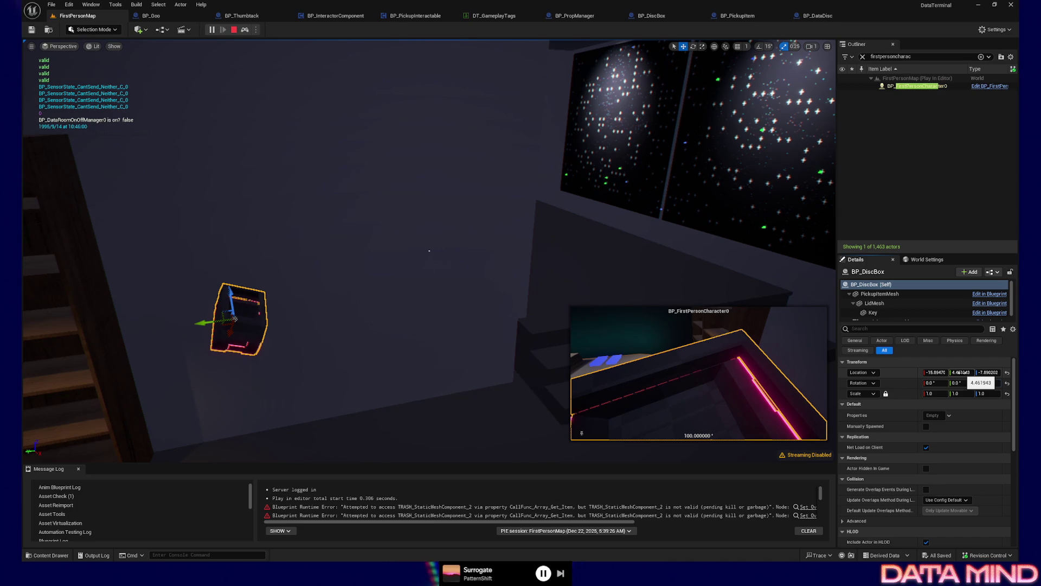
text(10)
key(Return)
drag(961, 373, 938, 372)
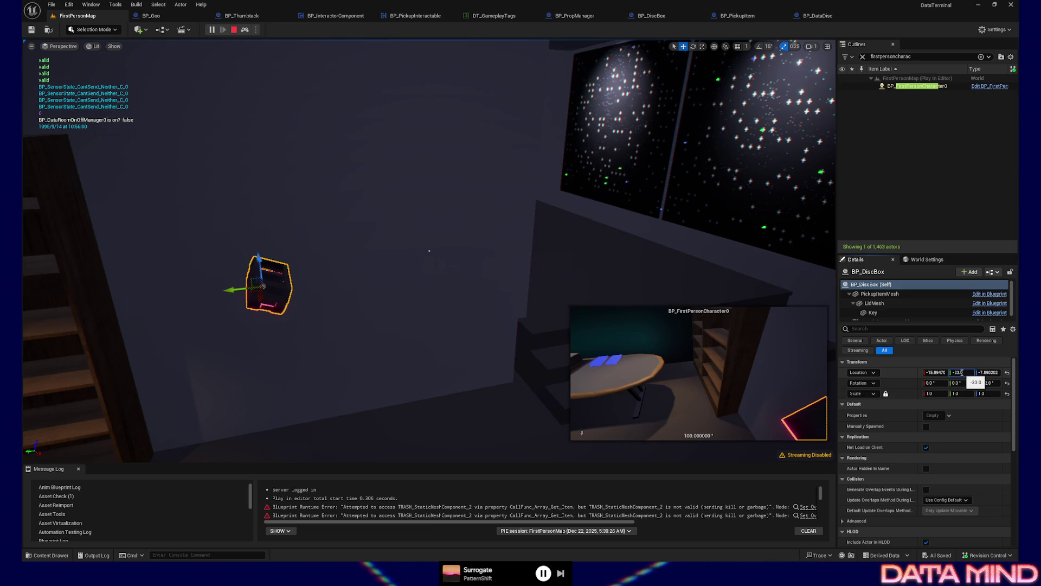
key(Return)
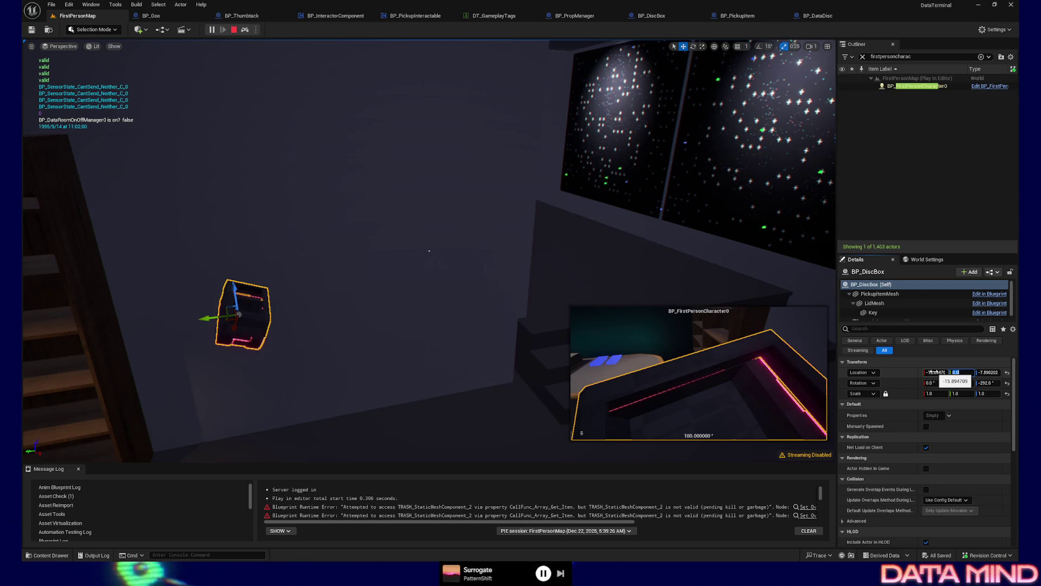
Step: Nudge the box's X and drag it down-left, settling Location Y at 2
drag(934, 372, 938, 372)
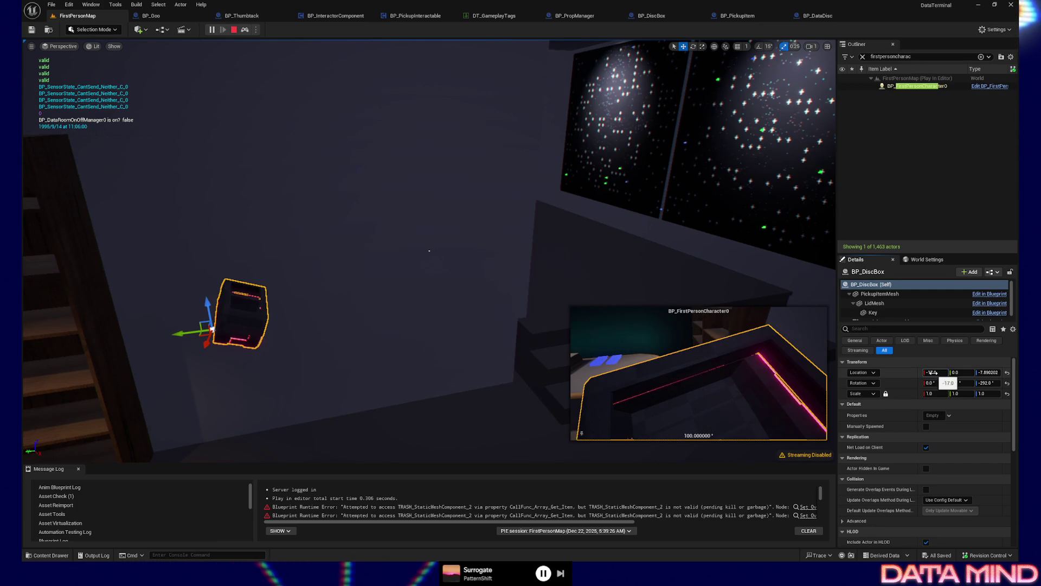
mouse_move(180, 338)
mouse_down()
mouse_move(162, 340)
mouse_move(173, 333)
mouse_up()
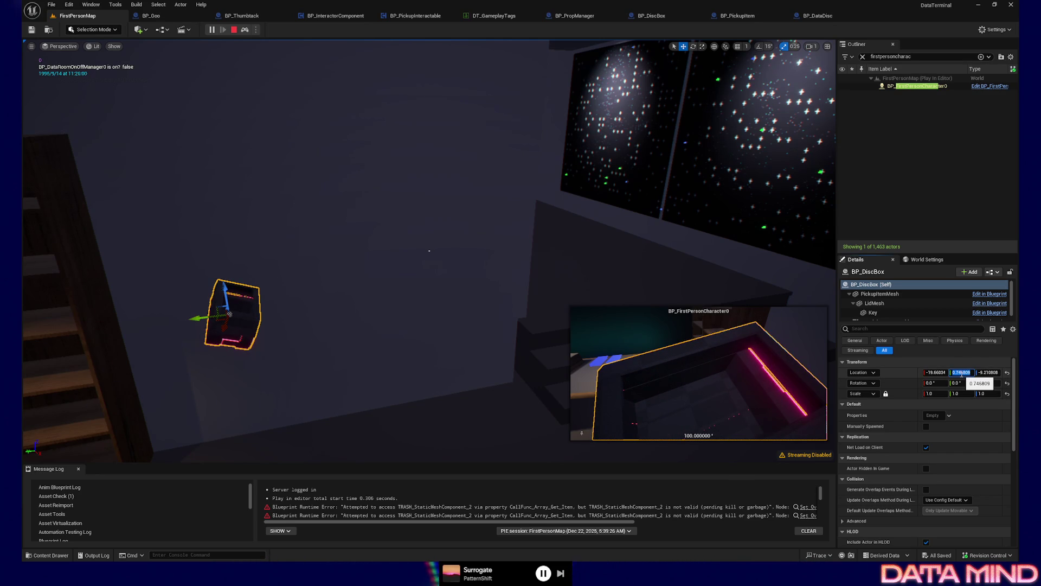
click(941, 373)
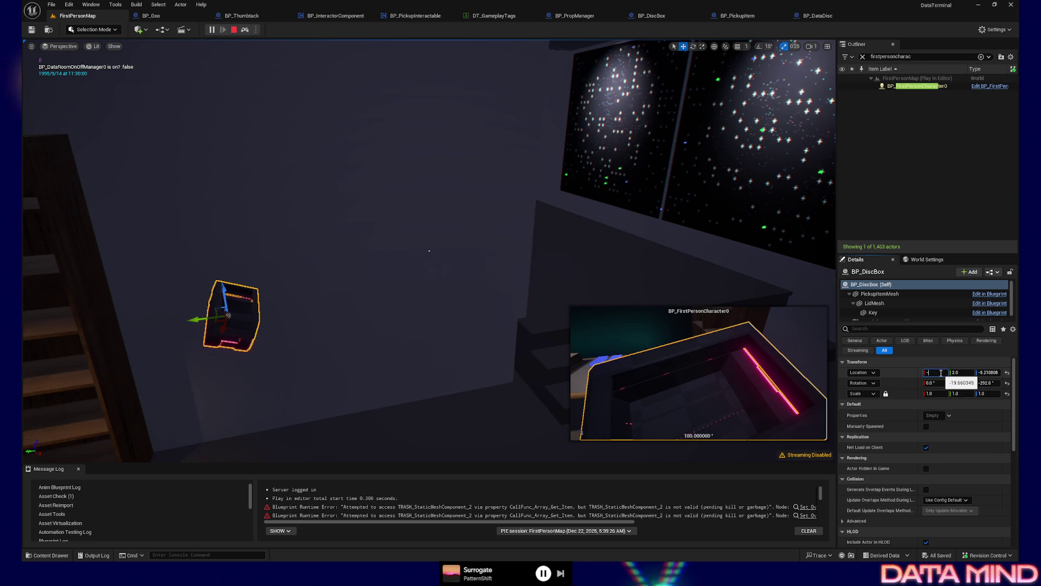
text(20)
text(-3)
Step: Try Location X of -30, -15, then settle on -20, and select BP_FirstPersonCharacter0
key(Return)
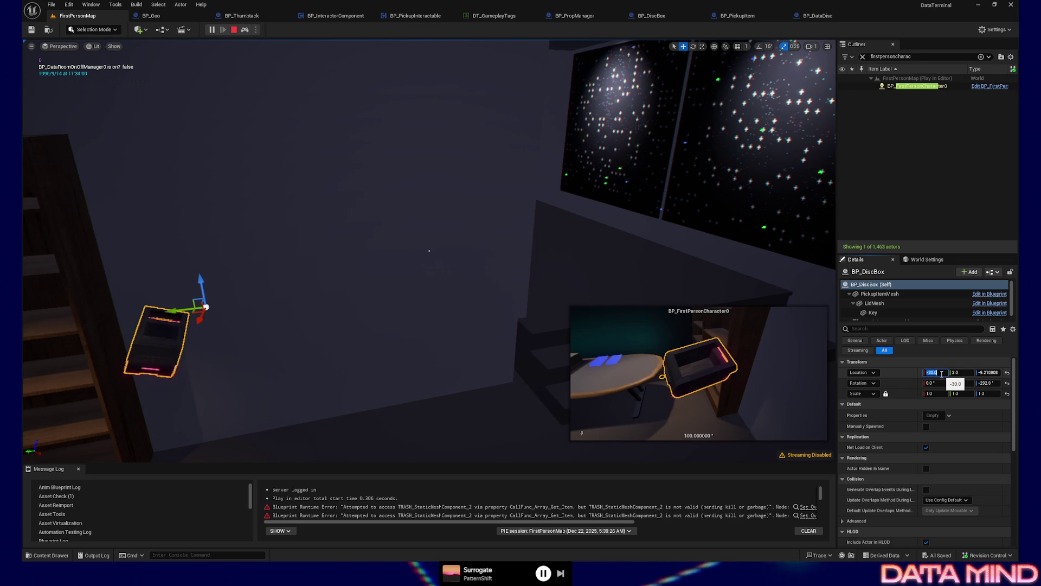
text(5)
key(Return)
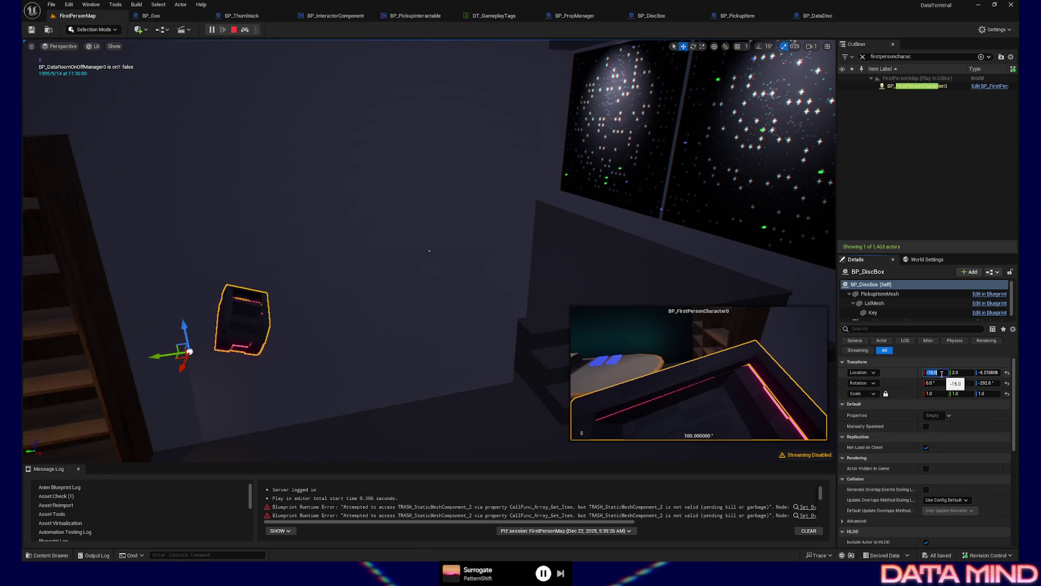
text(0)
key(Return)
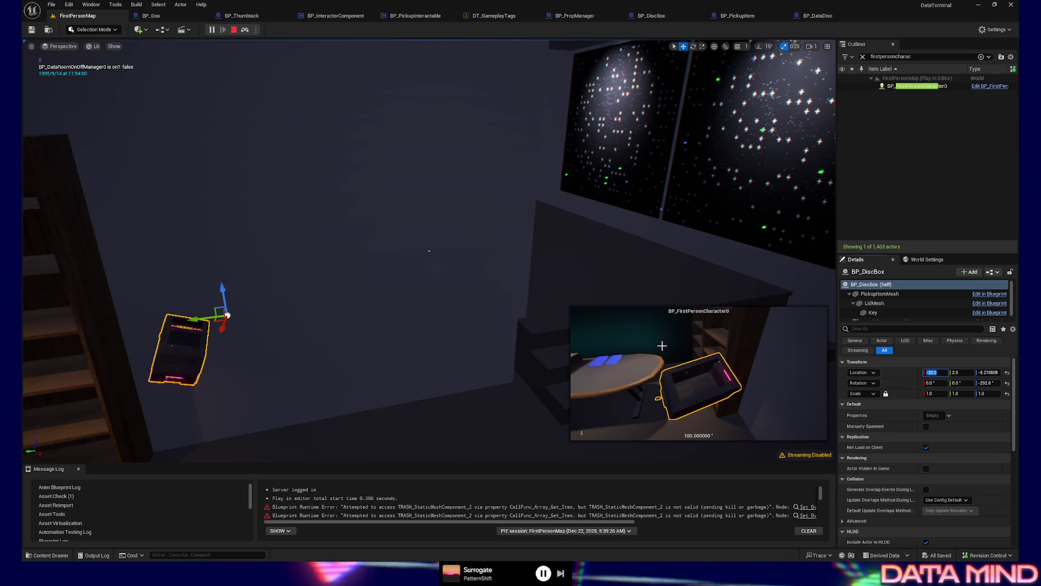
click(890, 88)
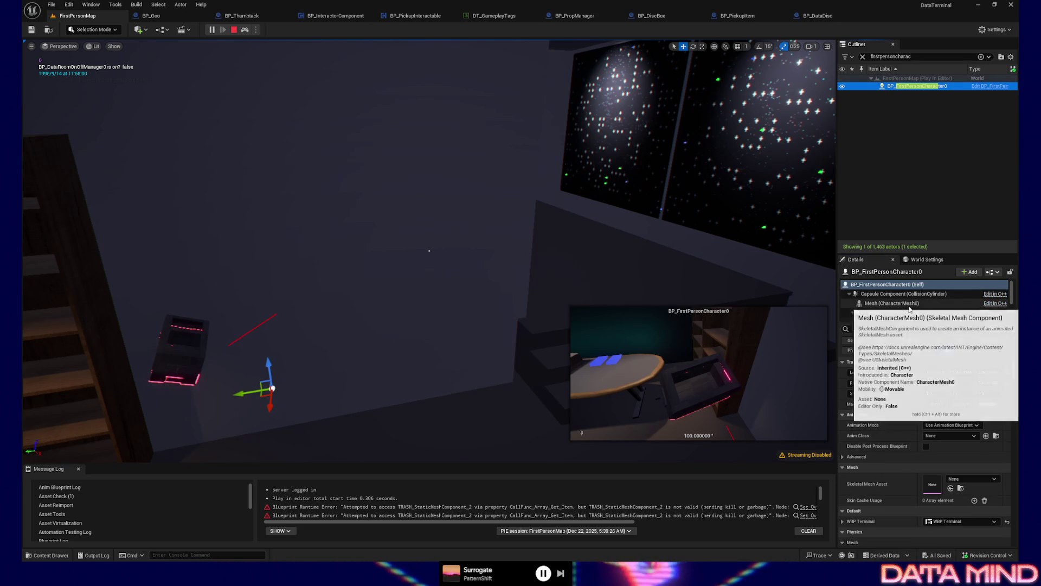
Step: Inspect HeldItemPlaceholderMesh, then view the SpringArm: arm length 30.0, location 9, 10, -18
click(910, 317)
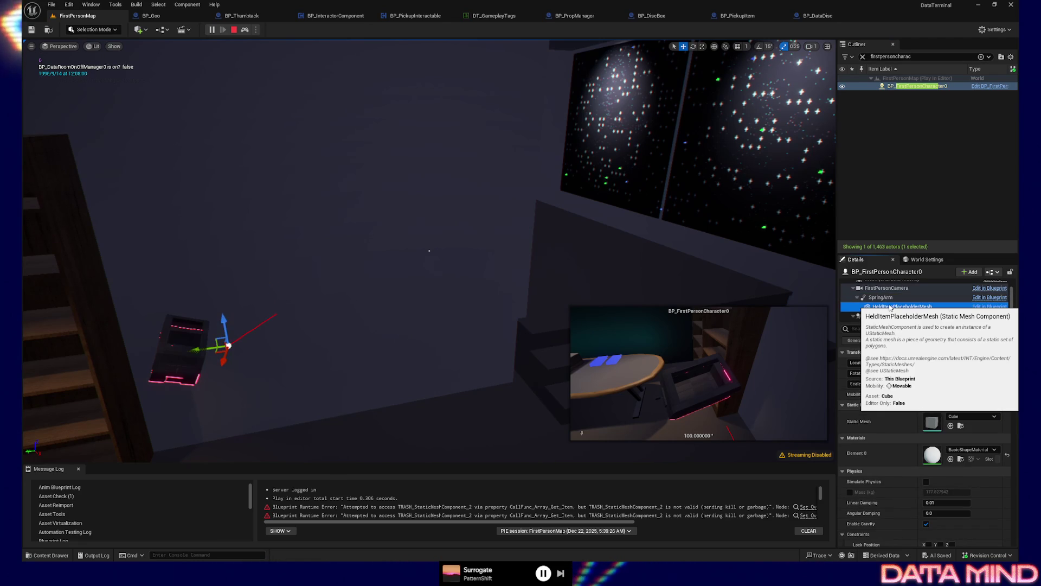
click(881, 297)
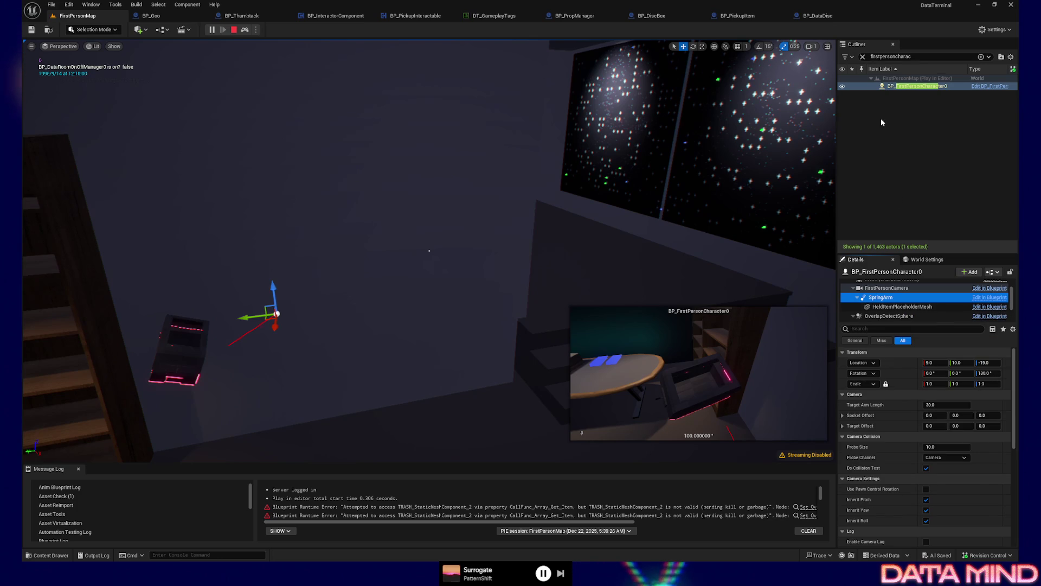